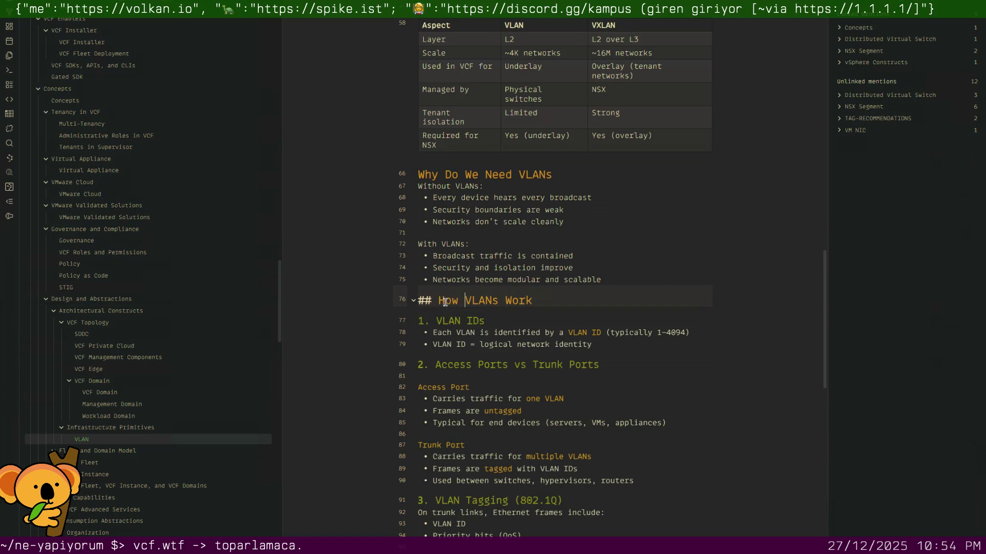
pyautogui.write('o')
# Reword the heading to 'How Do VLANs Work', delete the blank line under Access Ports, then move to VCF Fleet.
pyautogui.press('Down')
pyautogui.press('Down')
pyautogui.press('Down')
pyautogui.press('Down')
pyautogui.press('Down')
pyautogui.press('BackSpace')
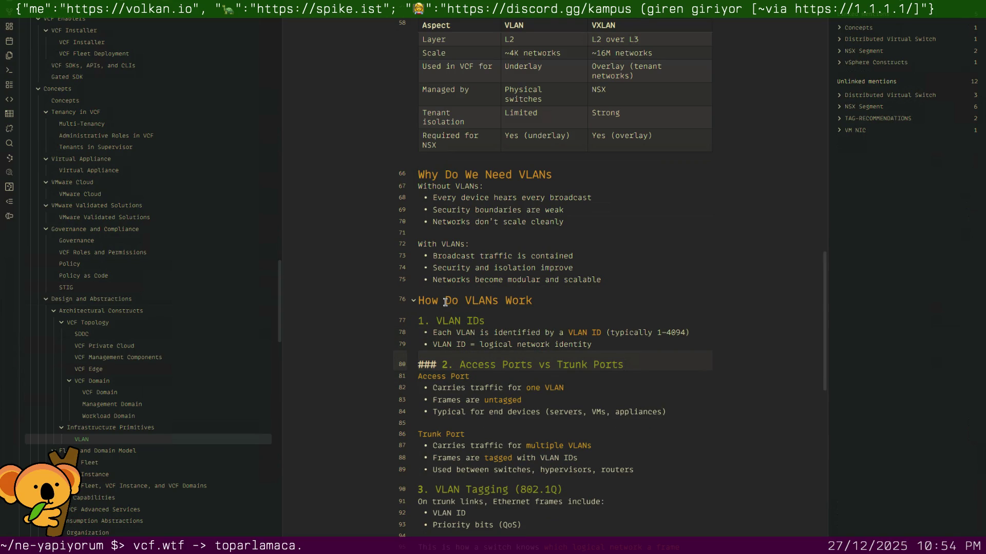
pyautogui.scroll(-2, 439, 401)
pyautogui.scroll(-2, 438, 405)
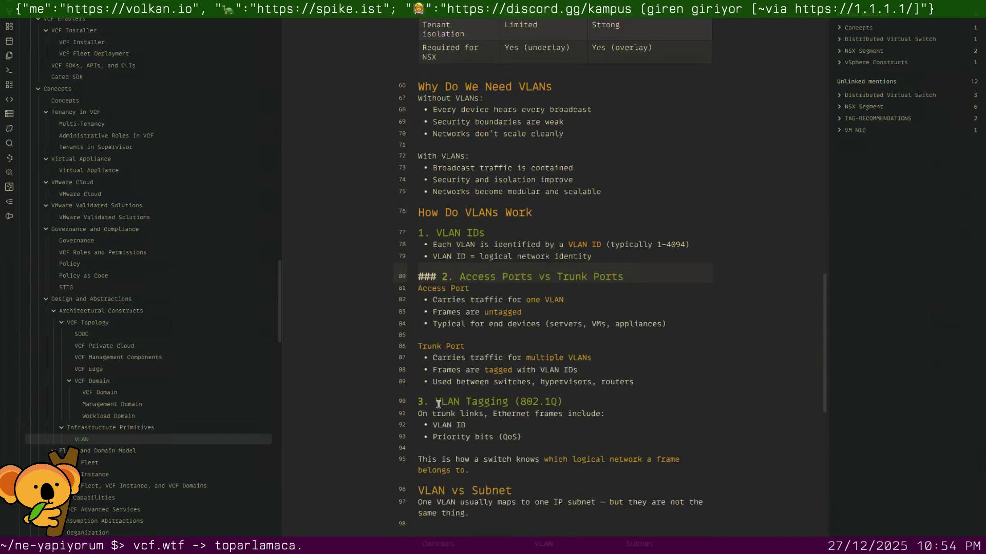
pyautogui.scroll(-5, 447, 369)
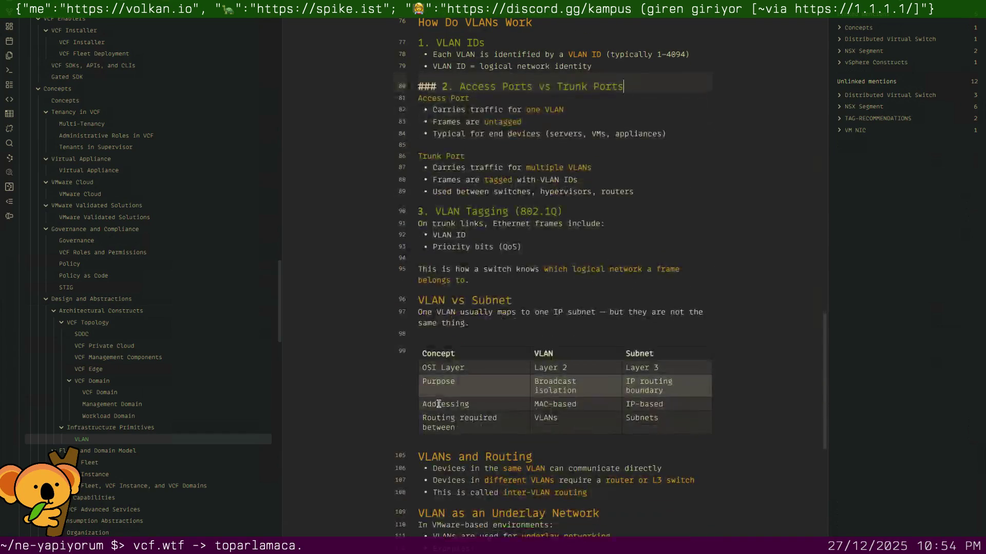
pyautogui.click(453, 336)
pyautogui.scroll(-3, 454, 338)
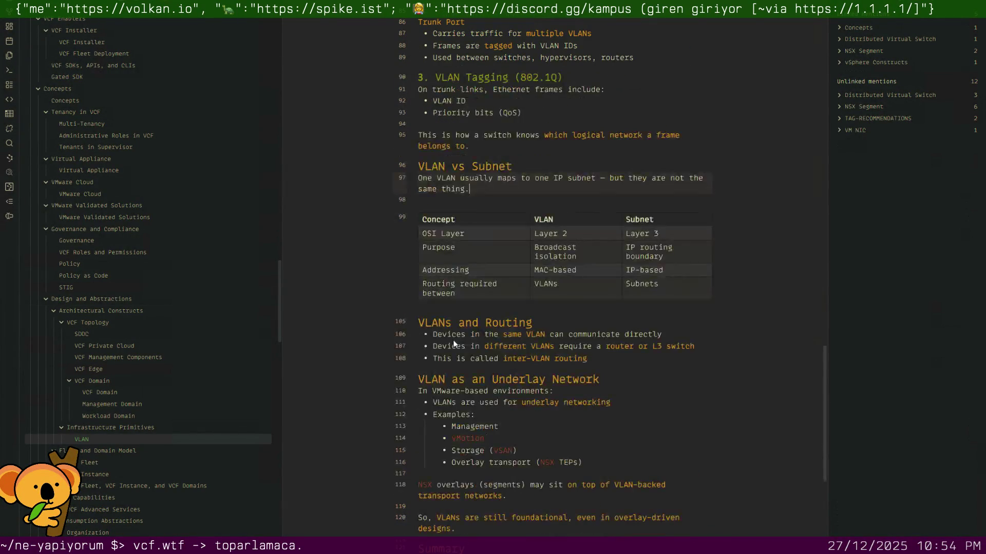
pyautogui.scroll(-3, 454, 338)
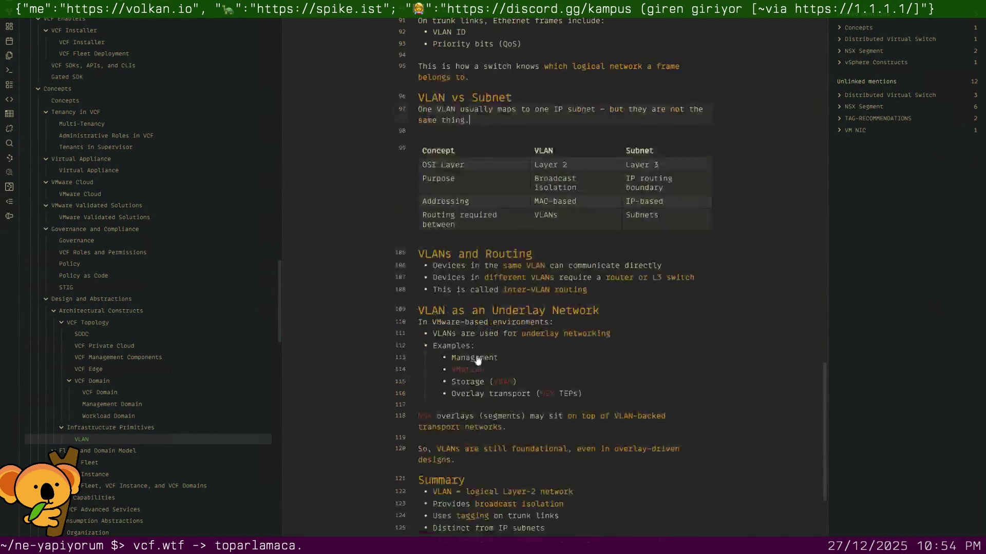
pyautogui.scroll(-2, 476, 355)
pyautogui.scroll(-1, 476, 355)
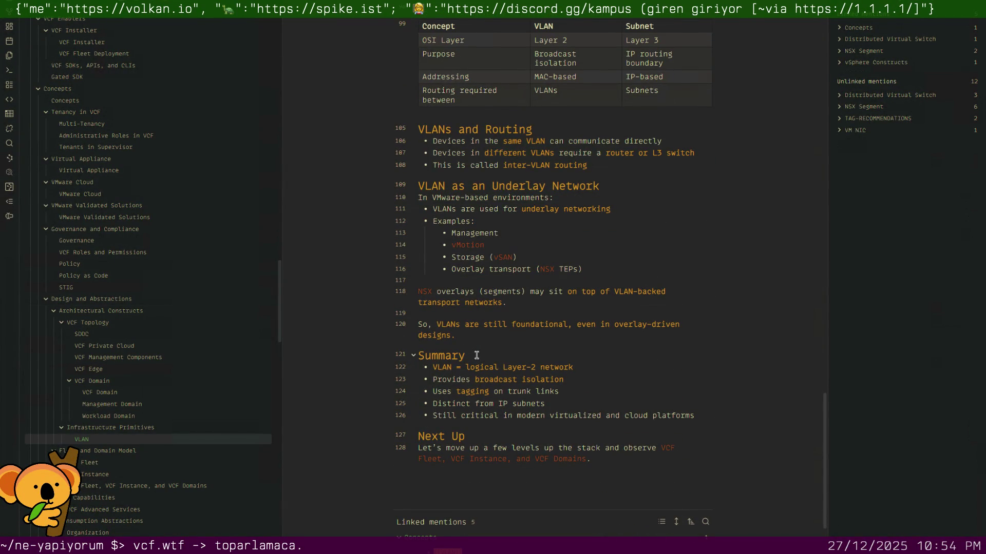
pyautogui.click(114, 467)
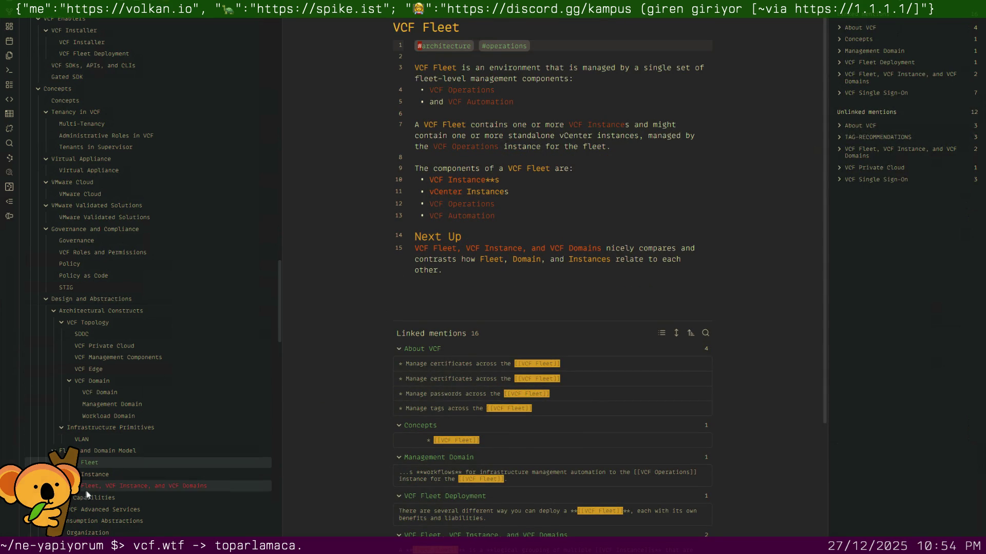
# Bring up the VCF Fleet, VCF Instance, and VCF Domains note and delete empty line 10.
pyautogui.click(99, 479)
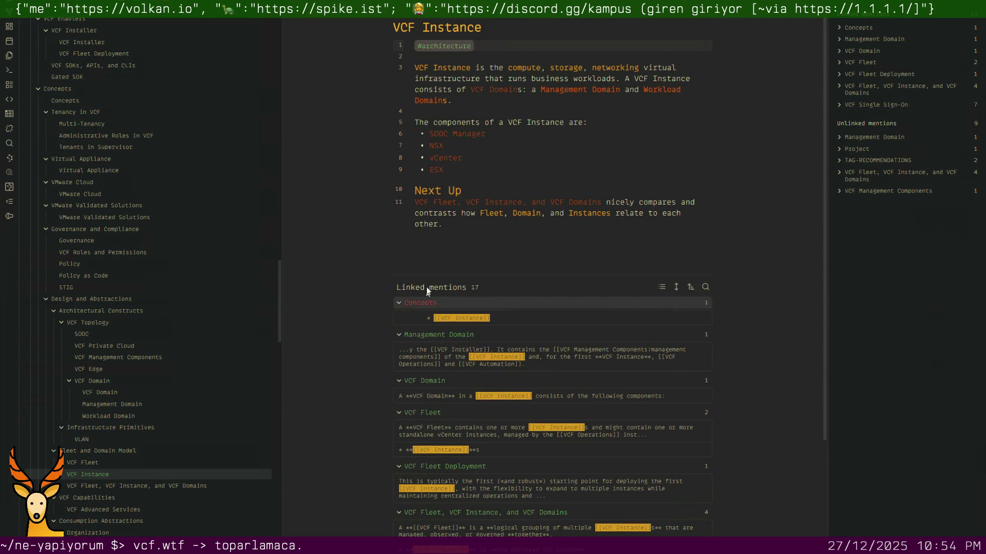
pyautogui.click(114, 485)
pyautogui.scroll(-5, 453, 329)
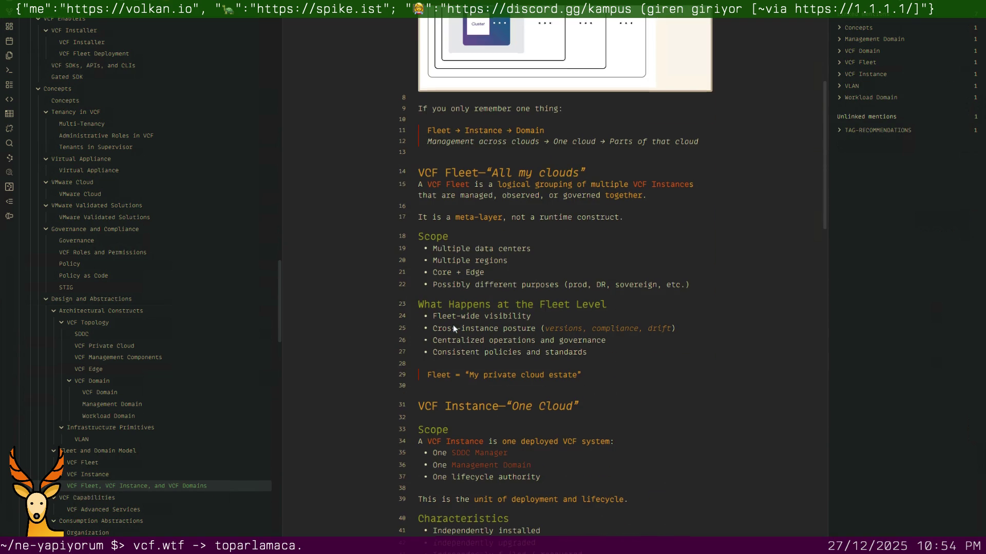
pyautogui.click(460, 122)
pyautogui.press('BackSpace')
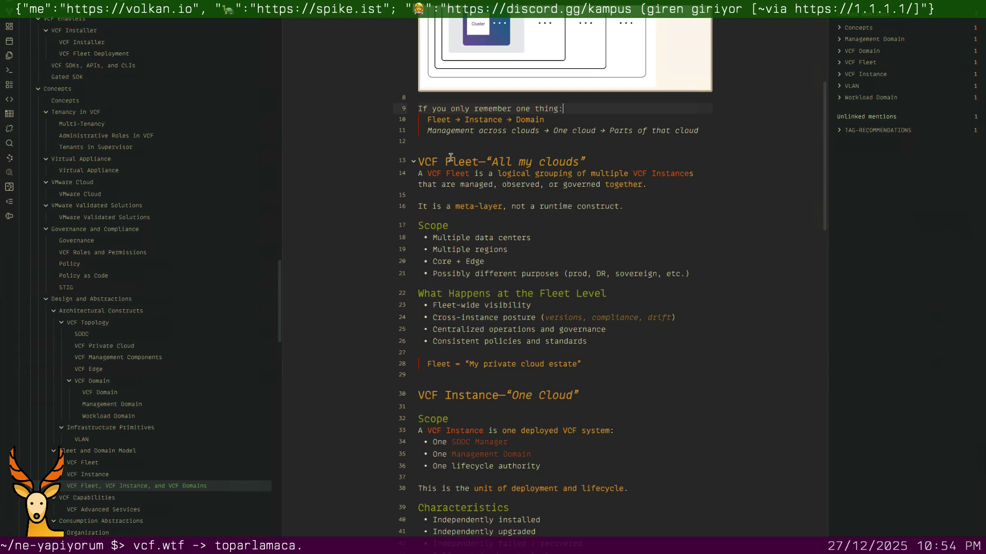
# Delete the blank lines above the VCF Fleet heading and after the Fleet quote.
pyautogui.click(419, 161)
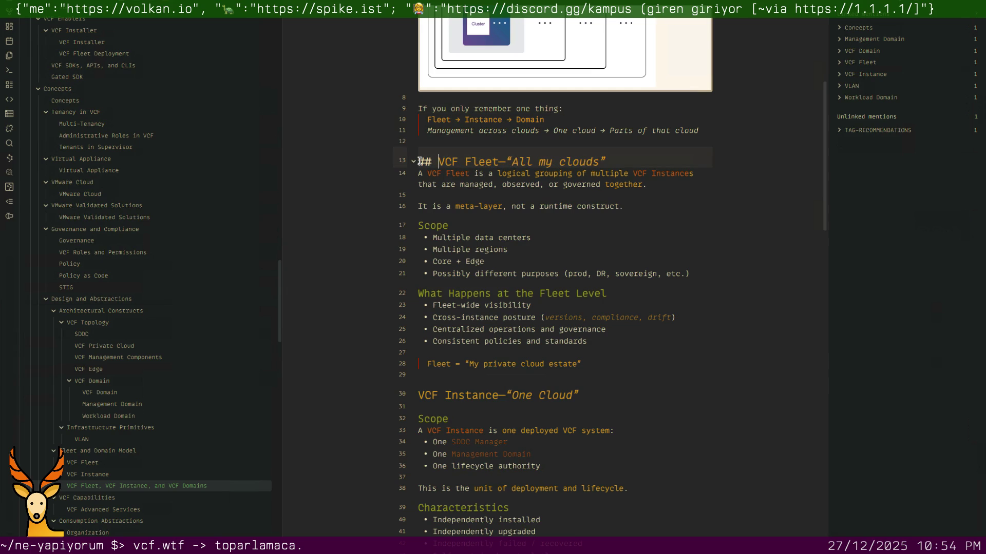
pyautogui.press('Right')
pyautogui.press('Right')
pyautogui.press('Right')
pyautogui.press('BackSpace')
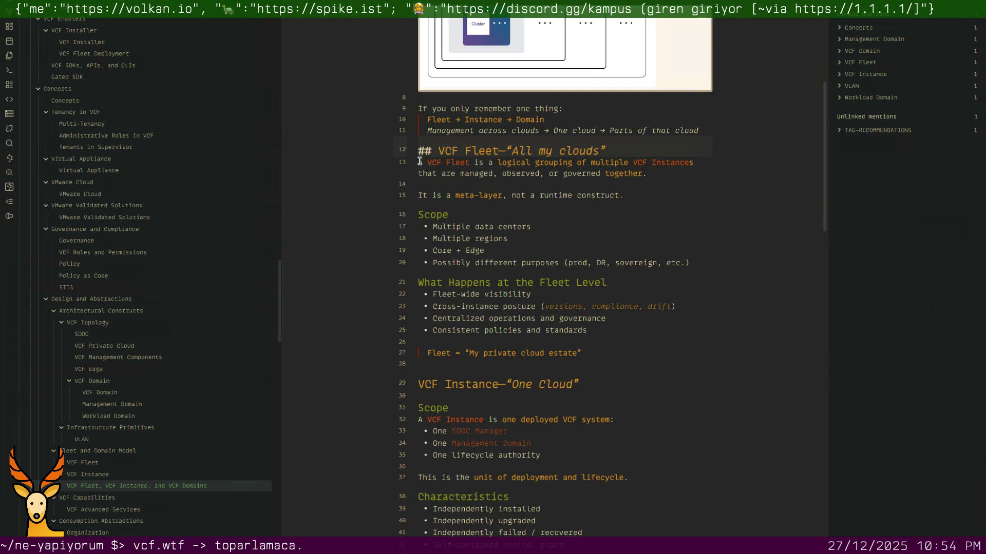
pyautogui.scroll(-2, 427, 224)
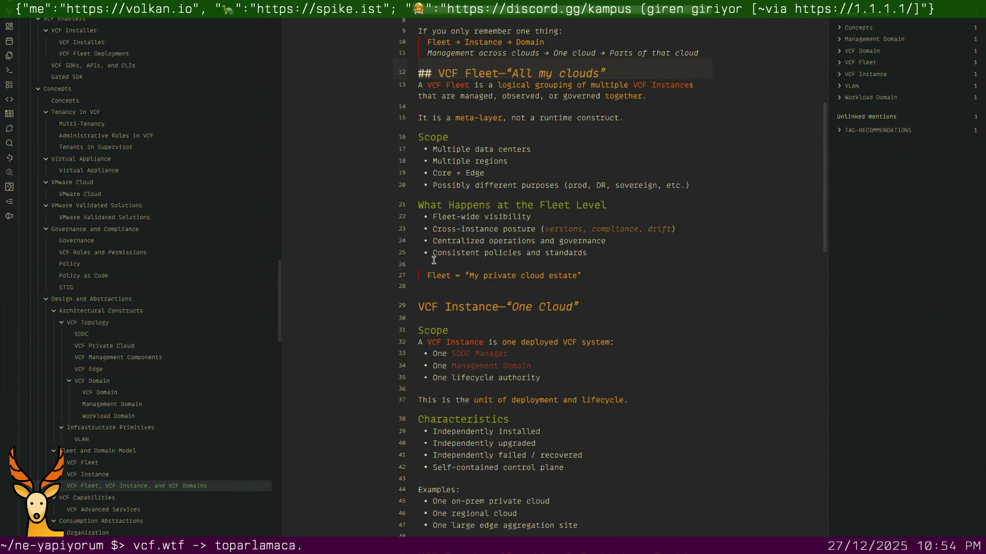
pyautogui.click(433, 290)
pyautogui.press('BackSpace')
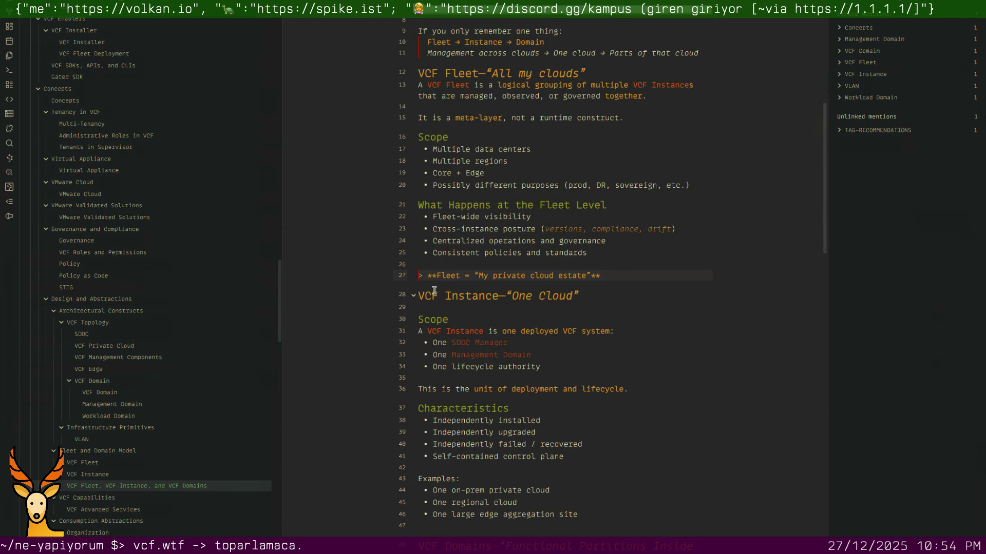
pyautogui.scroll(-3, 433, 290)
pyautogui.scroll(-2, 435, 287)
pyautogui.scroll(-1, 438, 284)
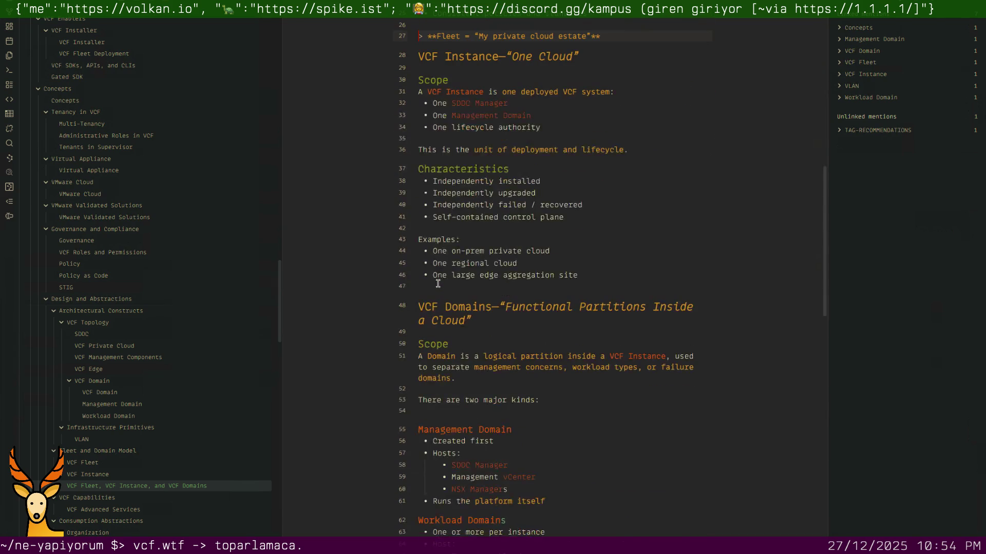
pyautogui.scroll(-1, 437, 283)
# Delete the blank lines above VCF Domains, after 'There are two major kinds', and after the Domain quote.
pyautogui.click(435, 280)
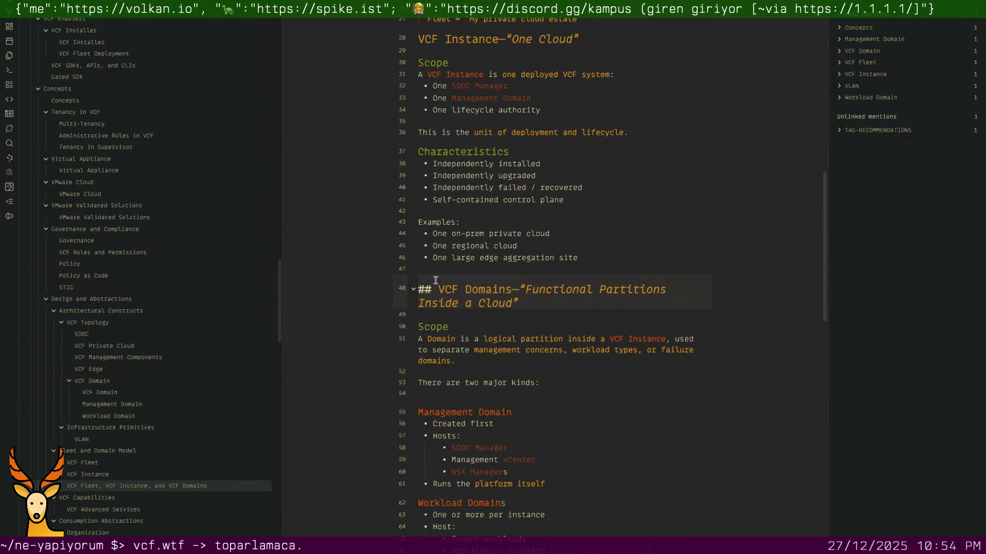
pyautogui.press('Up')
pyautogui.press('BackSpace')
pyautogui.press('Down')
pyautogui.press('Down')
pyautogui.press('Down')
pyautogui.press('Down')
pyautogui.press('Down')
pyautogui.press('Down')
pyautogui.press('Down')
pyautogui.press('Down')
pyautogui.press('BackSpace')
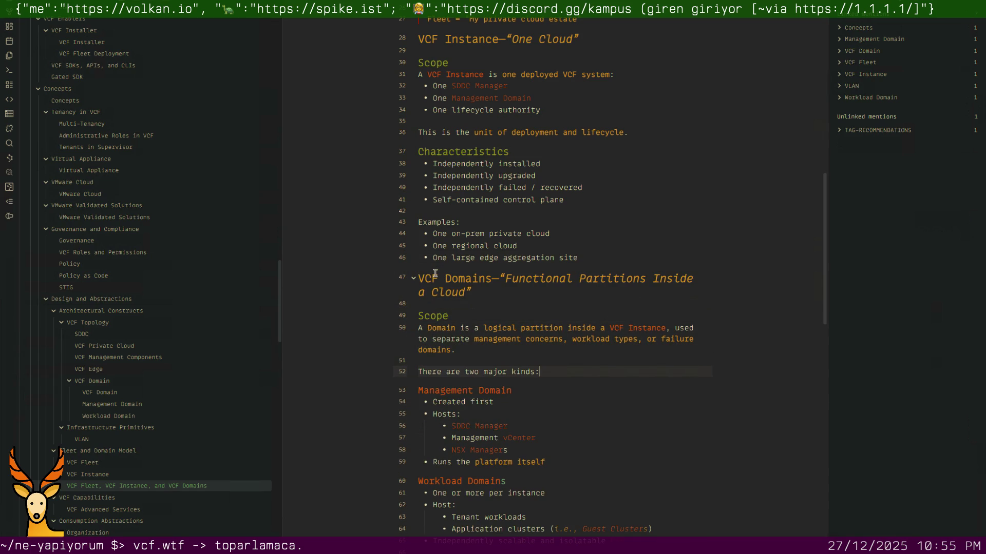
pyautogui.scroll(-3, 470, 354)
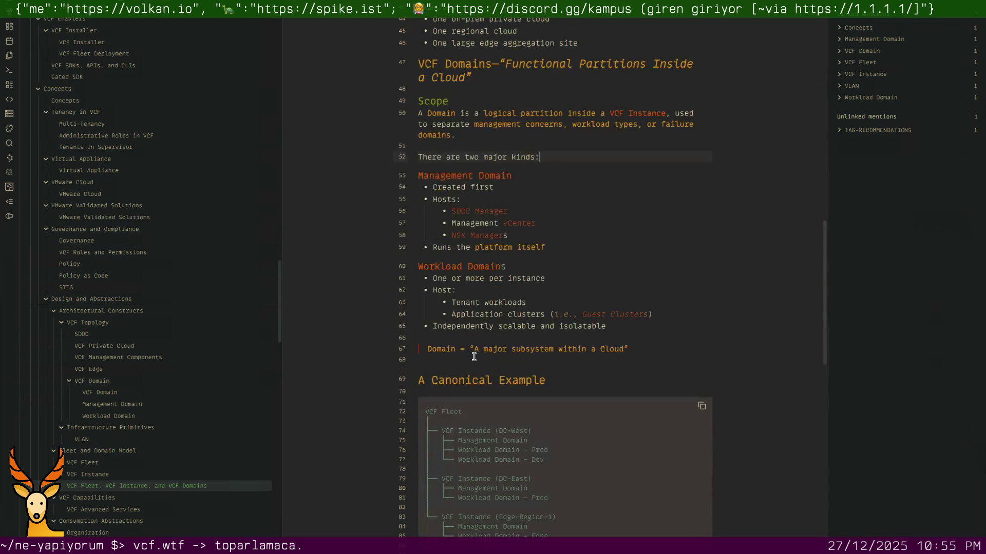
pyautogui.click(469, 360)
pyautogui.press('BackSpace')
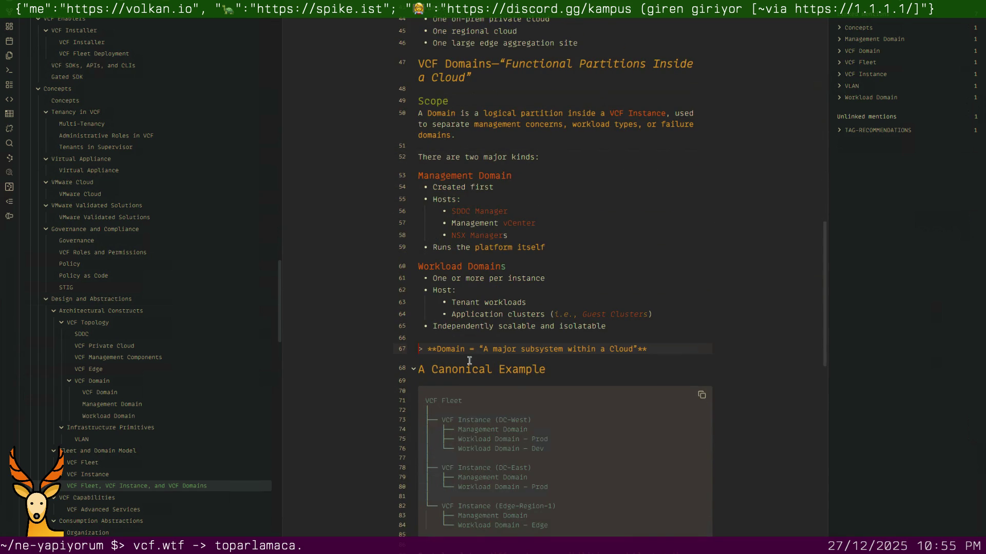
pyautogui.scroll(-2, 469, 360)
# Delete the blank lines above the Why VMware heading and after the Summary list.
pyautogui.click(432, 248)
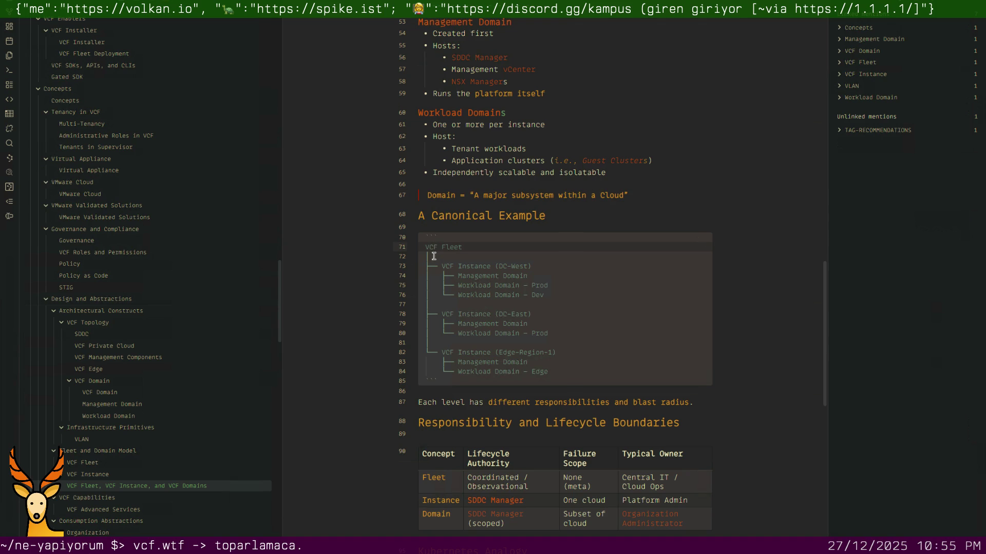
pyautogui.click(441, 429)
pyautogui.scroll(-2, 441, 434)
pyautogui.click(442, 432)
pyautogui.press('BackSpace')
pyautogui.press('Left')
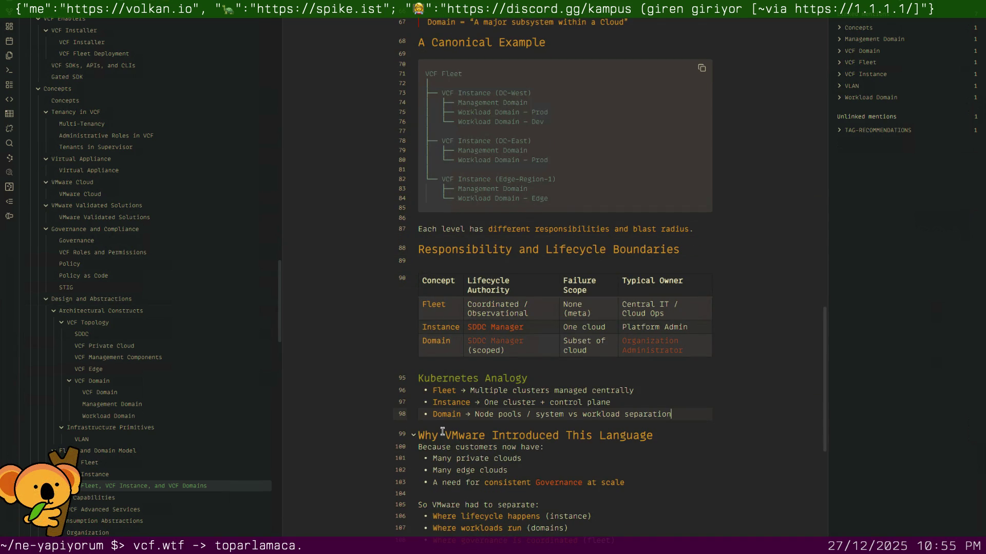
pyautogui.scroll(-1, 442, 432)
pyautogui.scroll(-1, 442, 432)
pyautogui.click(438, 439)
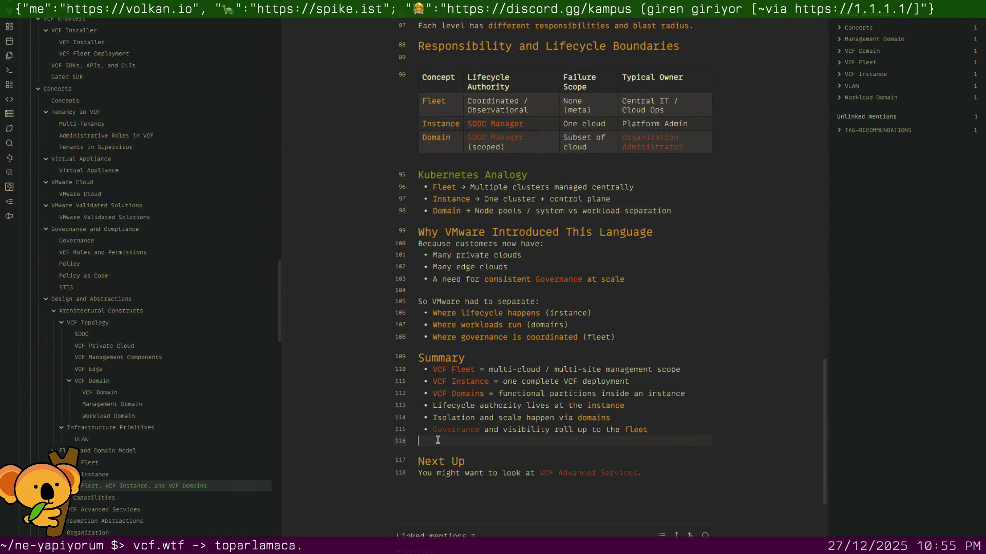
pyautogui.press('BackSpace')
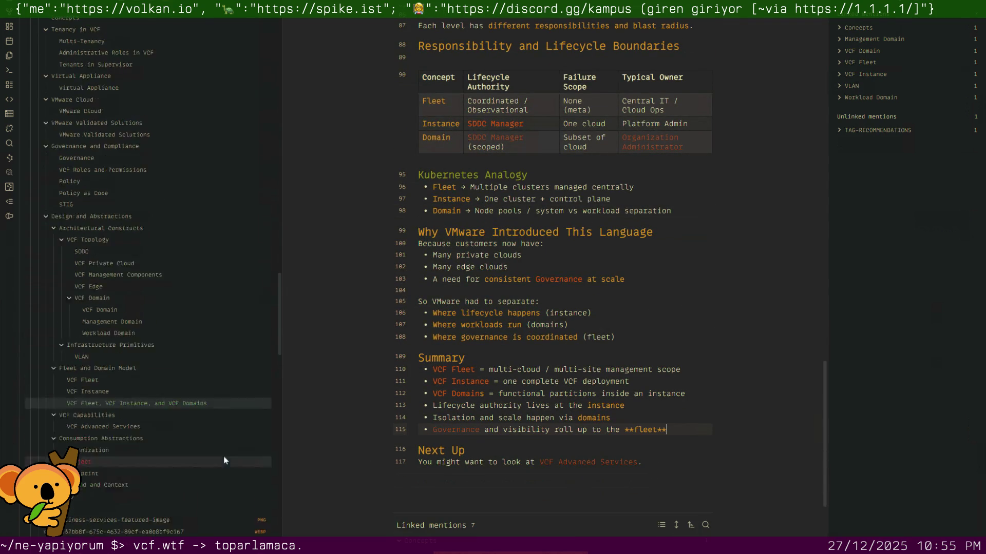
pyautogui.scroll(-3, 224, 457)
# Switch to the Organization note and delete the empty line before the Organization is Logical heading.
pyautogui.click(177, 377)
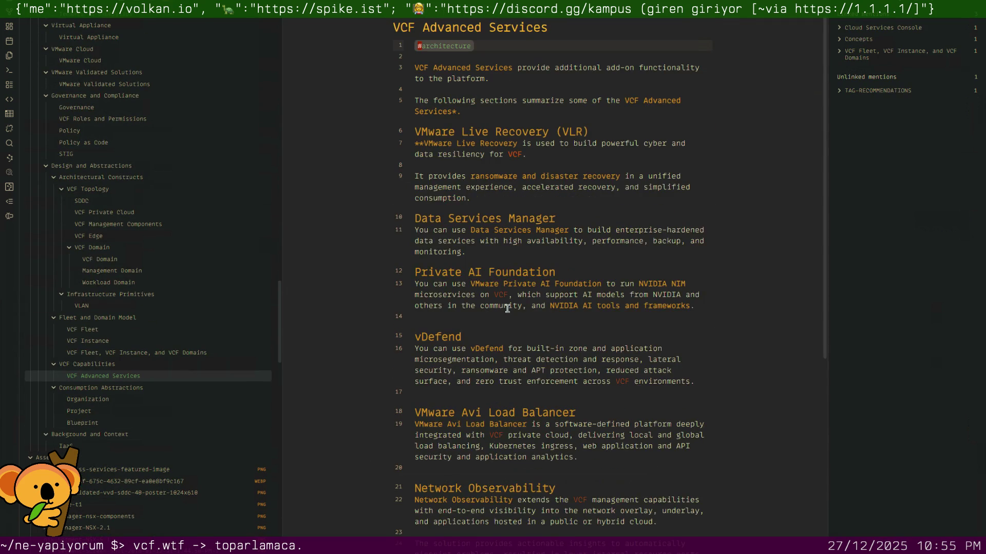
pyautogui.scroll(-3, 505, 308)
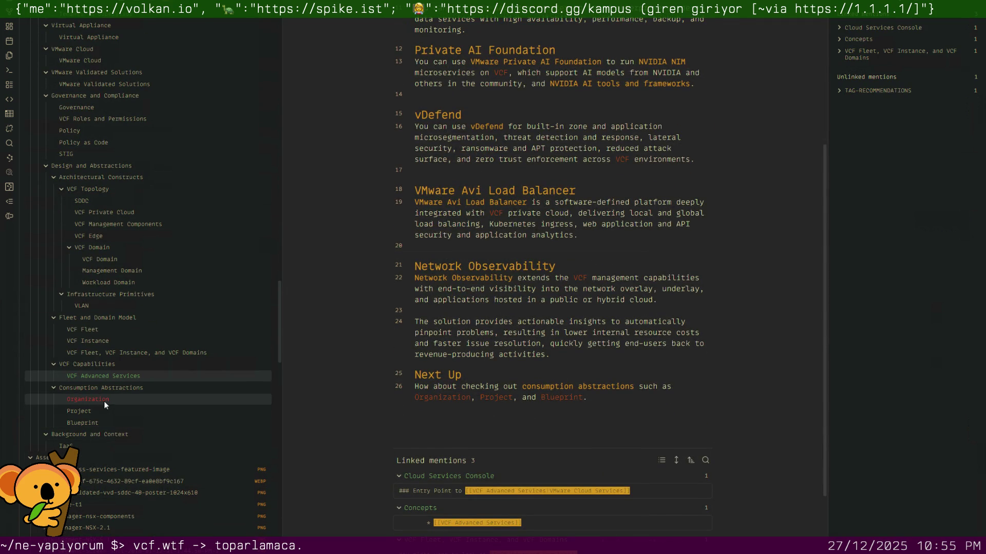
pyautogui.click(104, 400)
pyautogui.scroll(-3, 445, 337)
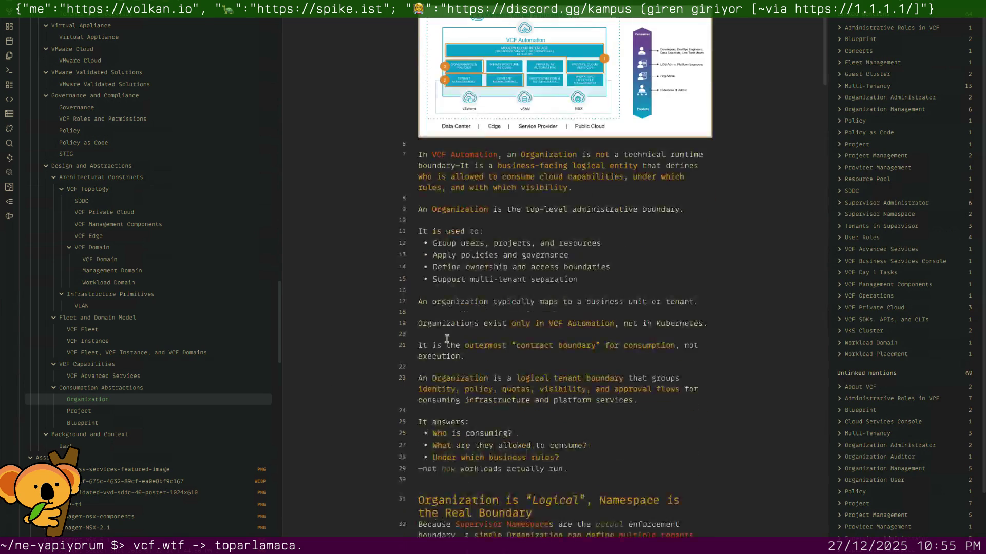
pyautogui.scroll(-1, 446, 337)
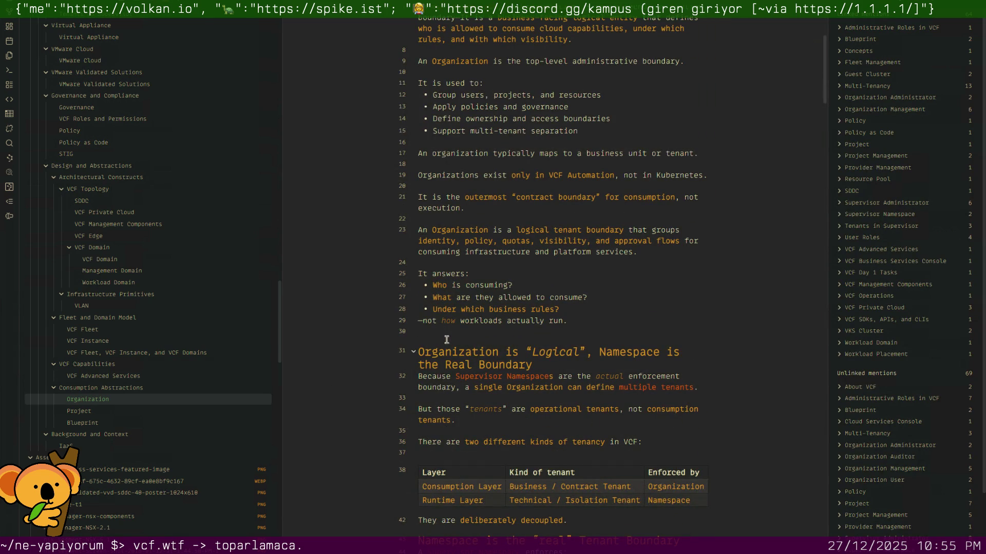
pyautogui.click(448, 331)
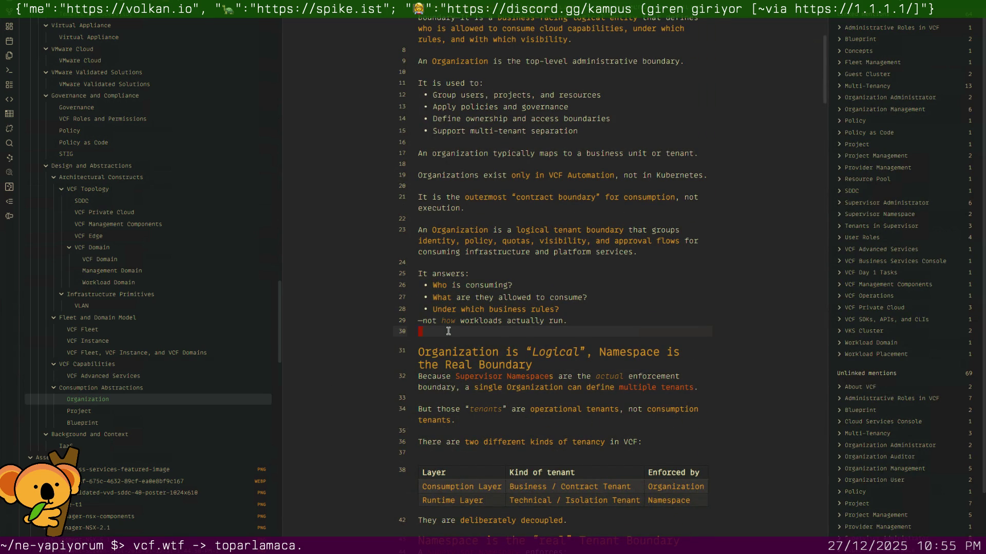
pyautogui.press('BackSpace')
pyautogui.scroll(-3, 447, 331)
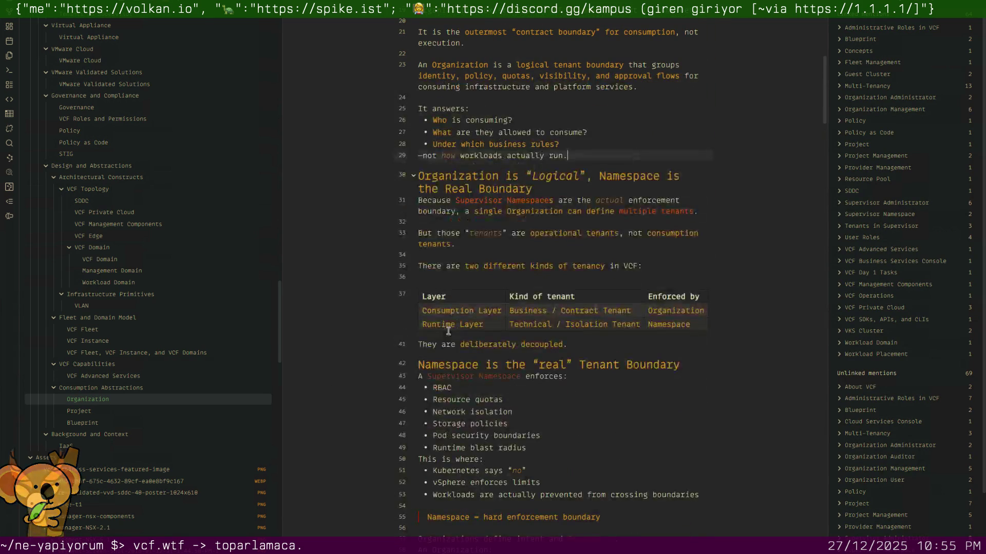
pyautogui.scroll(-3, 448, 335)
pyautogui.scroll(-2, 448, 336)
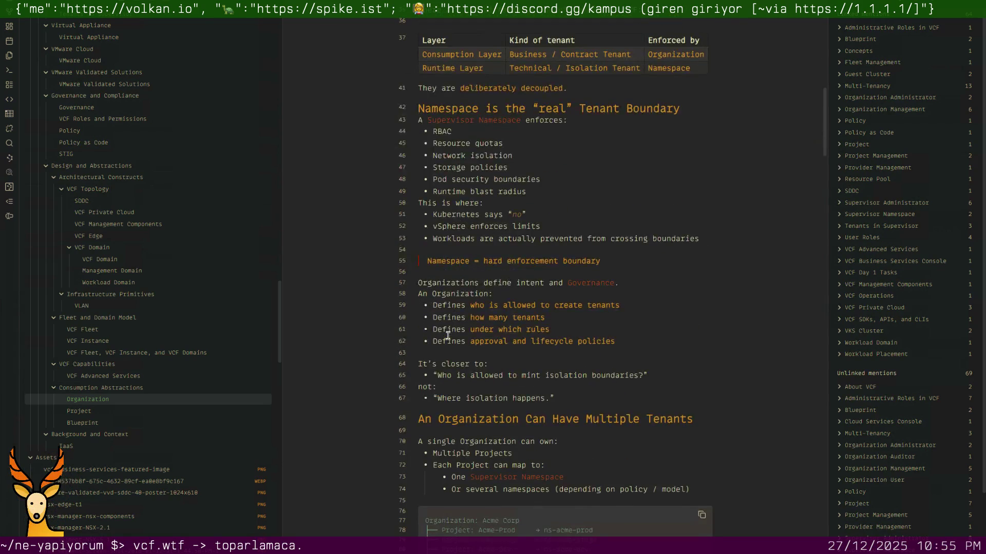
pyautogui.scroll(-3, 446, 356)
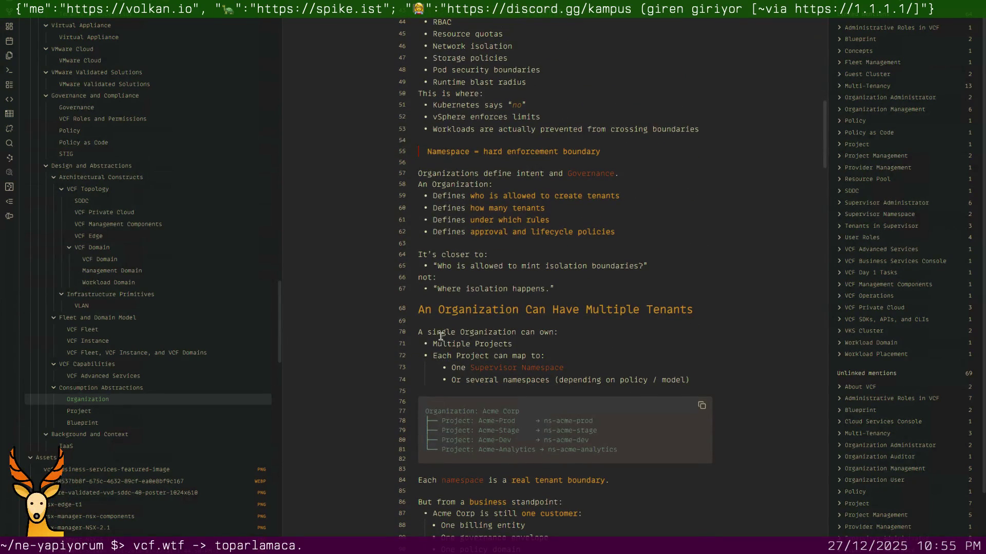
# Link the word Organization on line 69 under the multiple tenants heading.
pyautogui.click(447, 324)
pyautogui.press('Down')
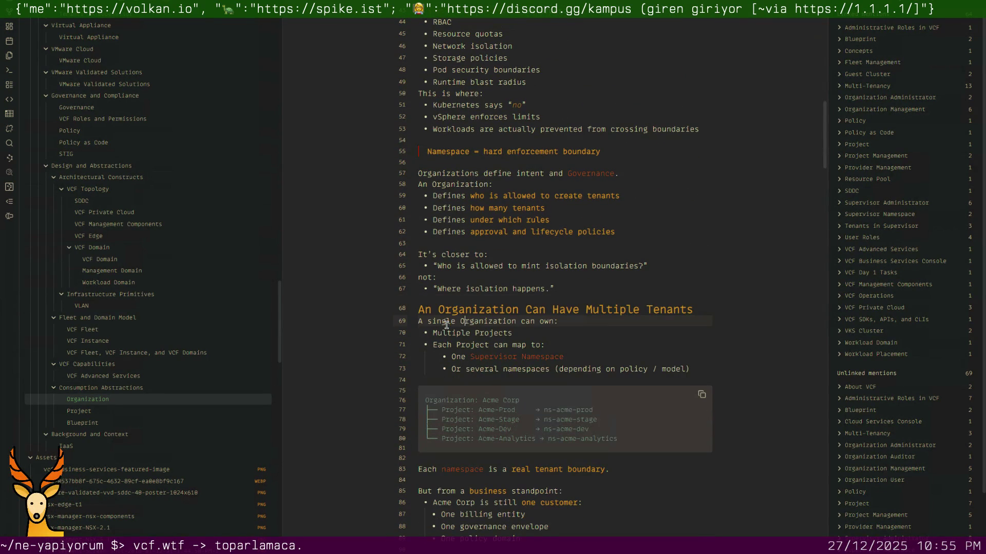
pyautogui.hotkey('shift', 'Right')
pyautogui.hotkey('shift', 'Right')
pyautogui.hotkey('shift', 'Right')
pyautogui.hotkey('ctrl', 'b')
pyautogui.press('Down')
pyautogui.write('[')
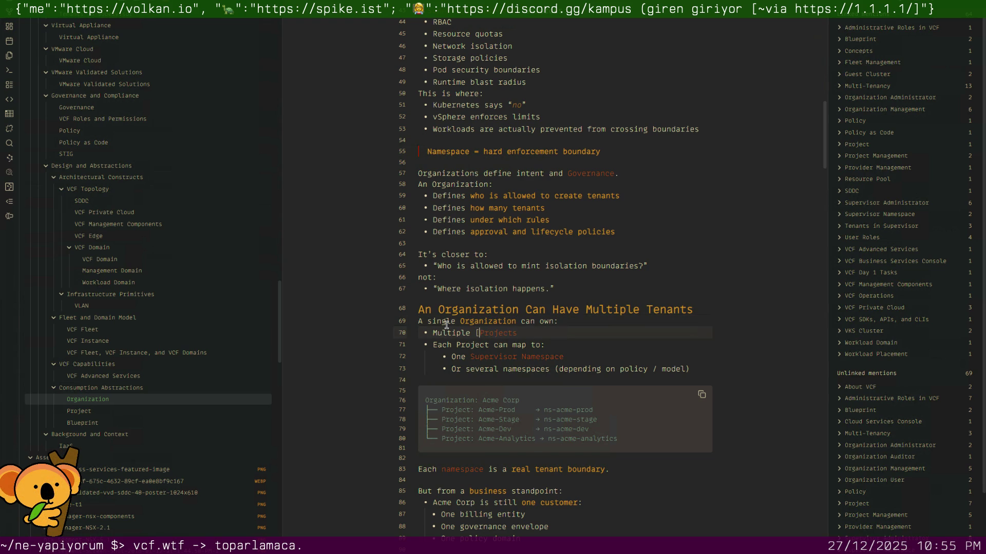
pyautogui.write('[')
# Link Projects on line 70 and Project on line 71 to the Project note.
pyautogui.press('Right')
pyautogui.press('Right')
pyautogui.press('Right')
pyautogui.press('Right')
pyautogui.press('Right')
pyautogui.press('Right')
pyautogui.press('Return')
pyautogui.press('Down')
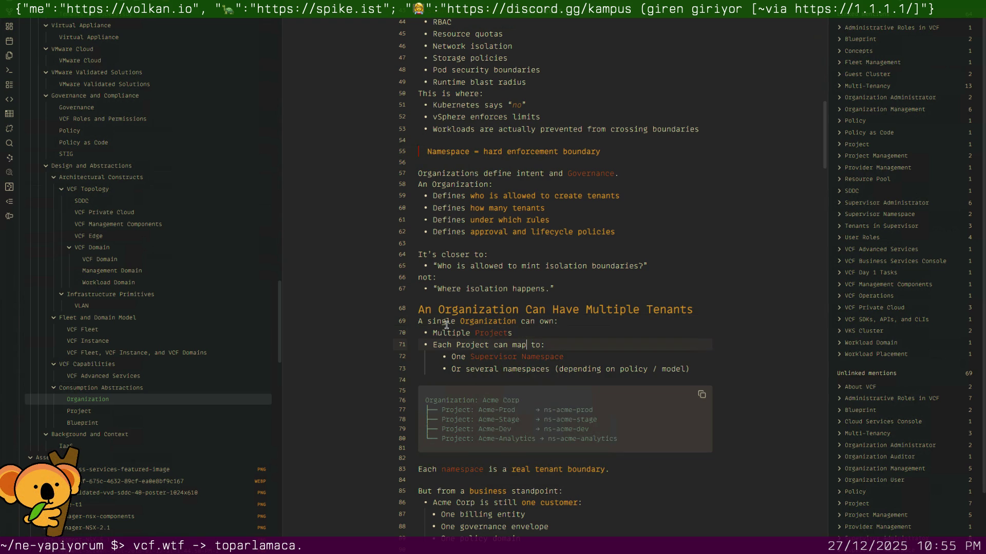
pyautogui.write('[[')
pyautogui.press('Right')
pyautogui.press('Right')
pyautogui.press('Right')
pyautogui.press('Return')
pyautogui.press('Down')
pyautogui.press('Down')
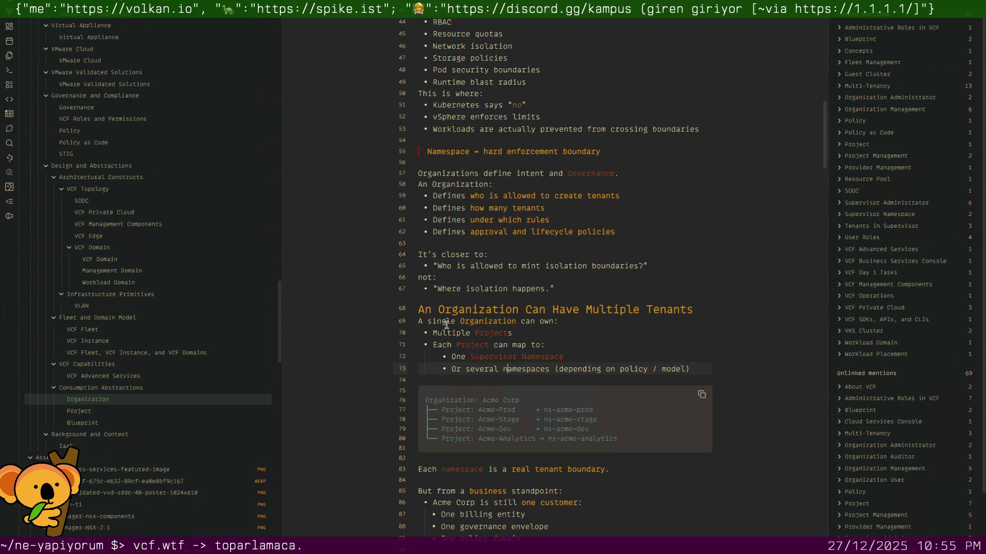
pyautogui.scroll(-3, 446, 324)
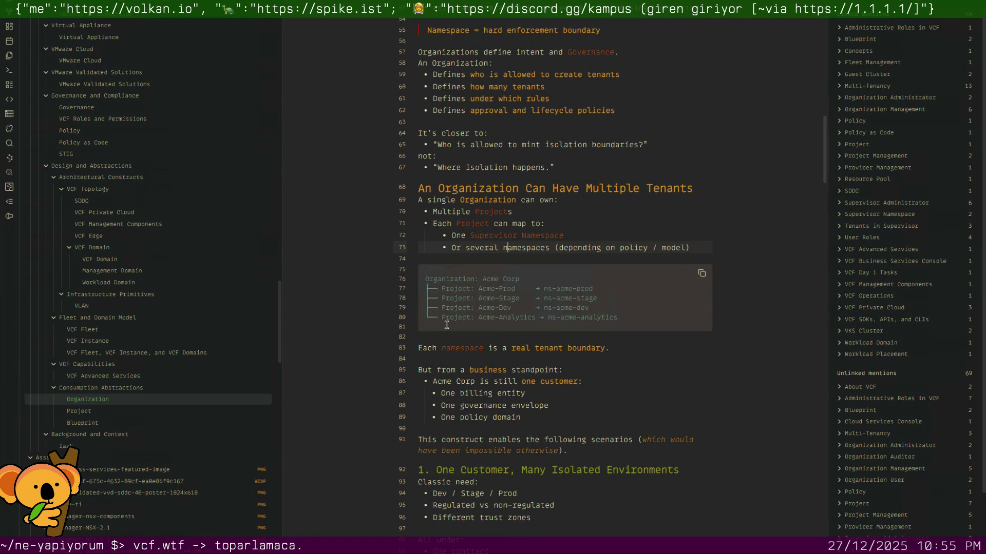
pyautogui.scroll(-1, 446, 324)
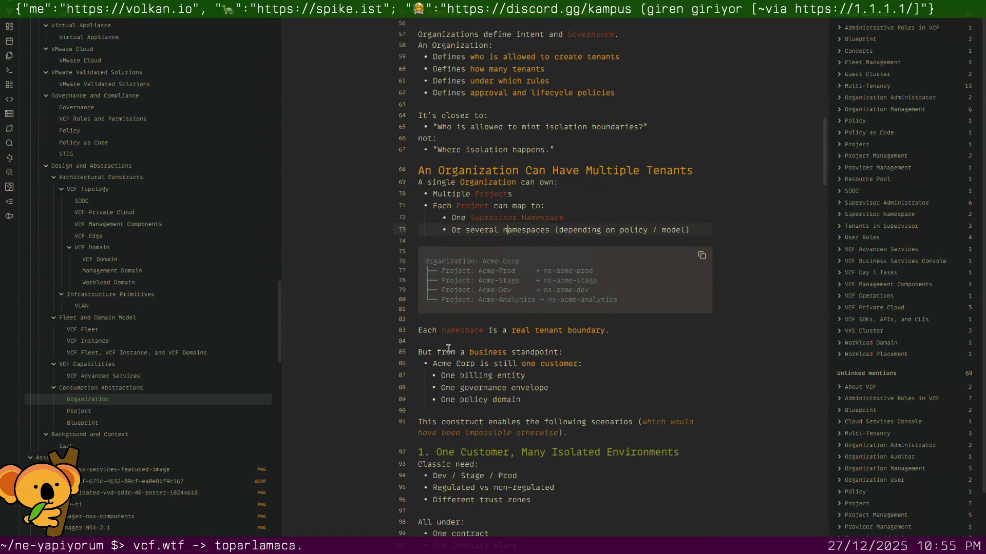
pyautogui.scroll(-3, 448, 349)
pyautogui.scroll(-3, 448, 349)
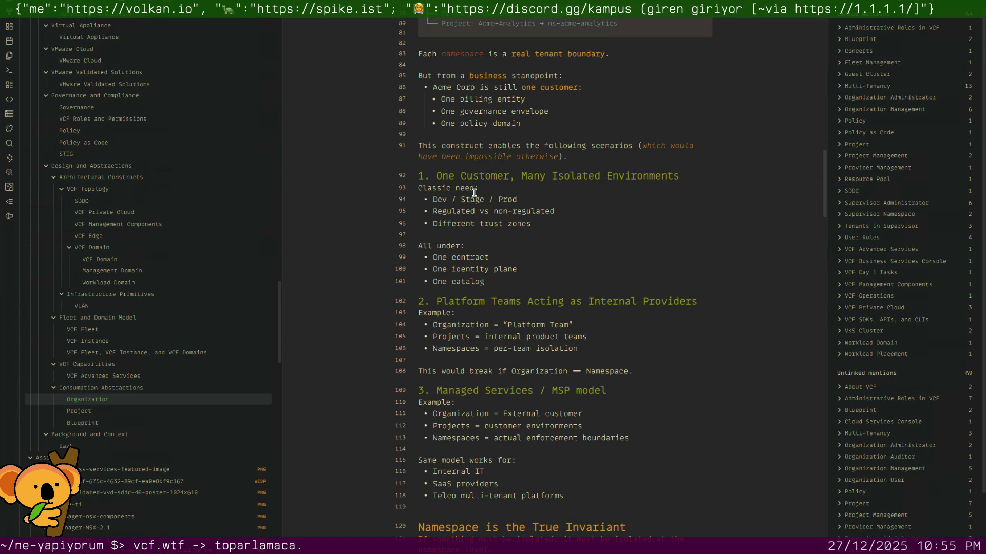
pyautogui.scroll(-2, 462, 278)
pyautogui.scroll(-1, 462, 278)
pyautogui.scroll(-2, 458, 310)
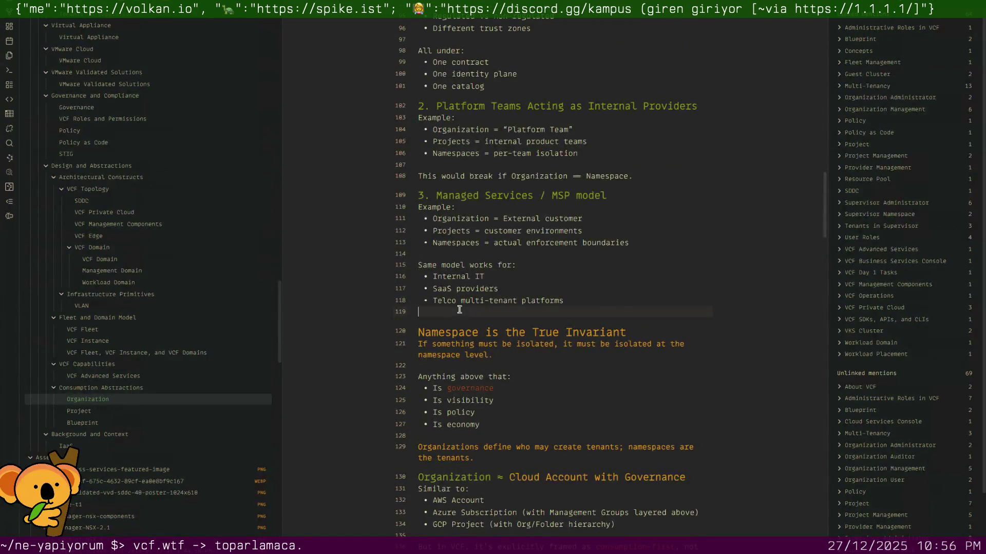
# Delete the empty line after the Telco bullet and move into the Tenant Boundary section.
pyautogui.press('BackSpace')
pyautogui.scroll(-2, 454, 362)
pyautogui.scroll(-1, 453, 362)
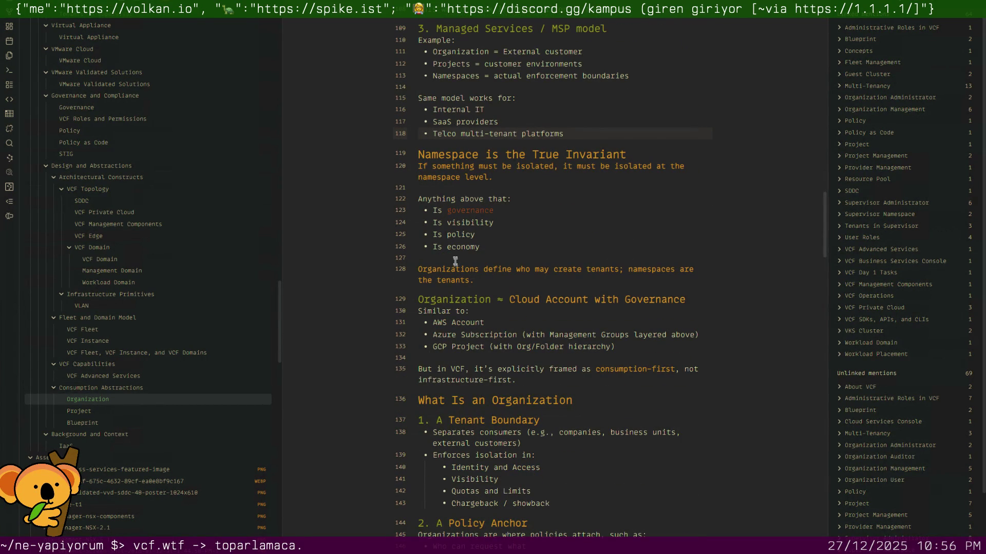
pyautogui.scroll(-2, 452, 308)
pyautogui.scroll(-1, 453, 317)
pyautogui.scroll(1, 453, 321)
pyautogui.click(455, 294)
pyautogui.press('Down')
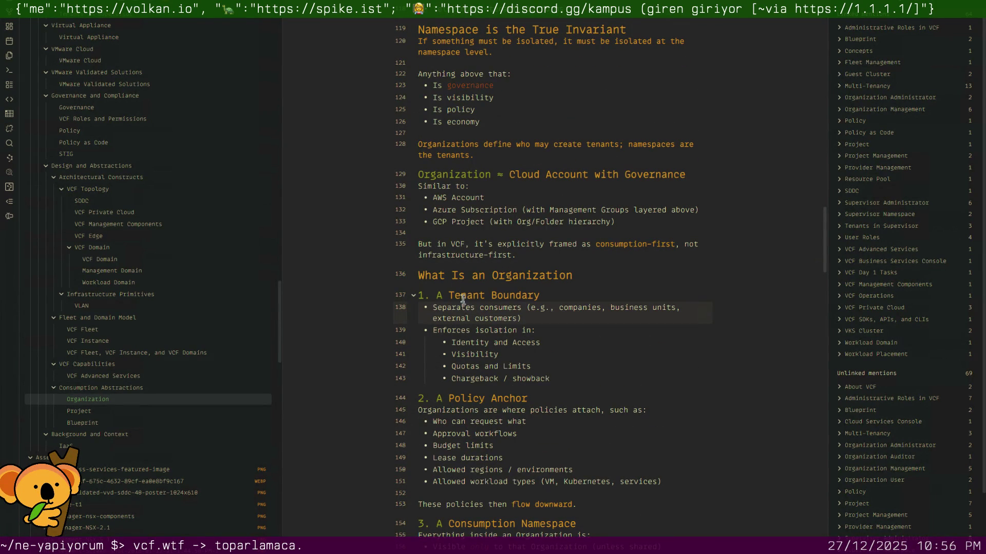
pyautogui.scroll(-1, 471, 331)
pyautogui.scroll(-1, 473, 334)
pyautogui.scroll(-1, 473, 334)
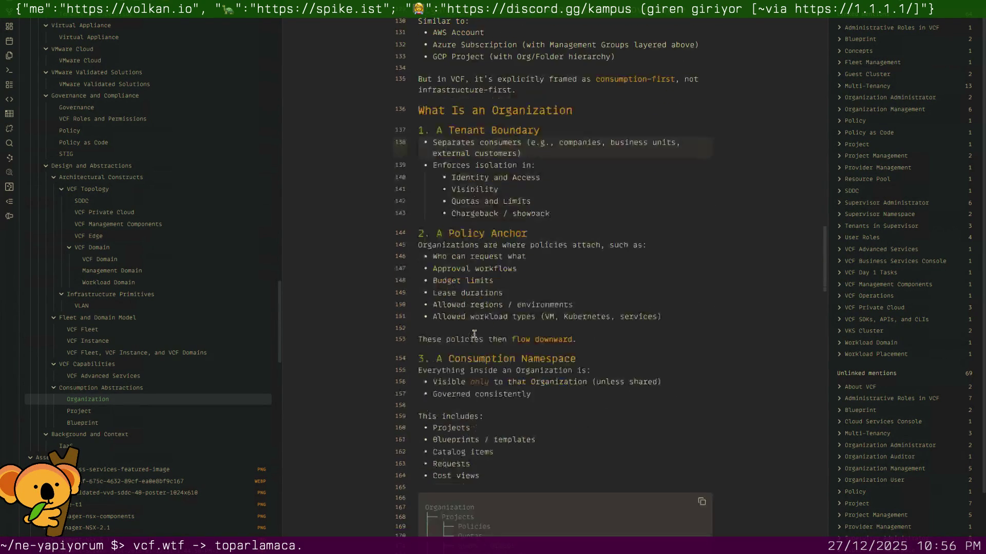
pyautogui.scroll(-2, 473, 334)
pyautogui.scroll(-1, 474, 333)
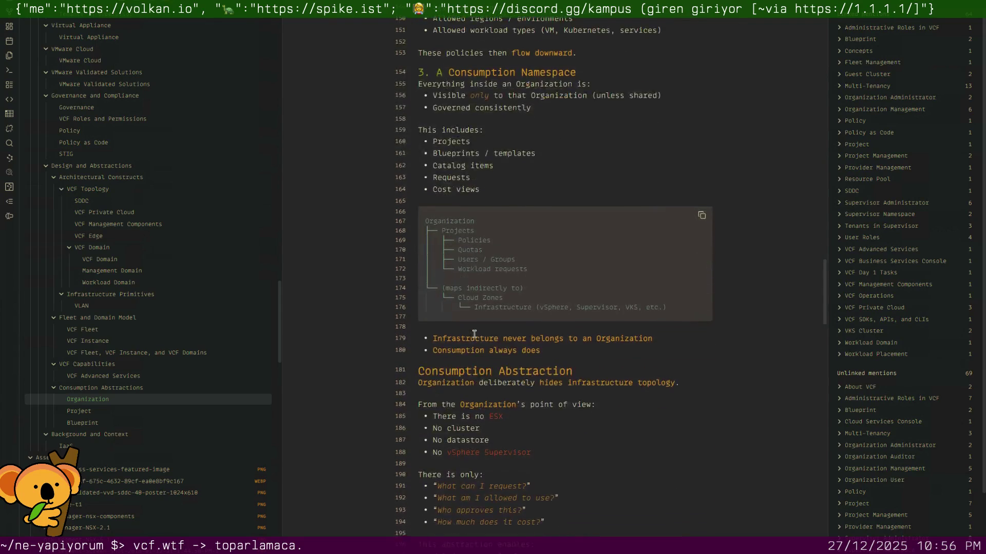
pyautogui.scroll(-1, 473, 333)
pyautogui.scroll(-1, 474, 333)
pyautogui.scroll(-1, 474, 332)
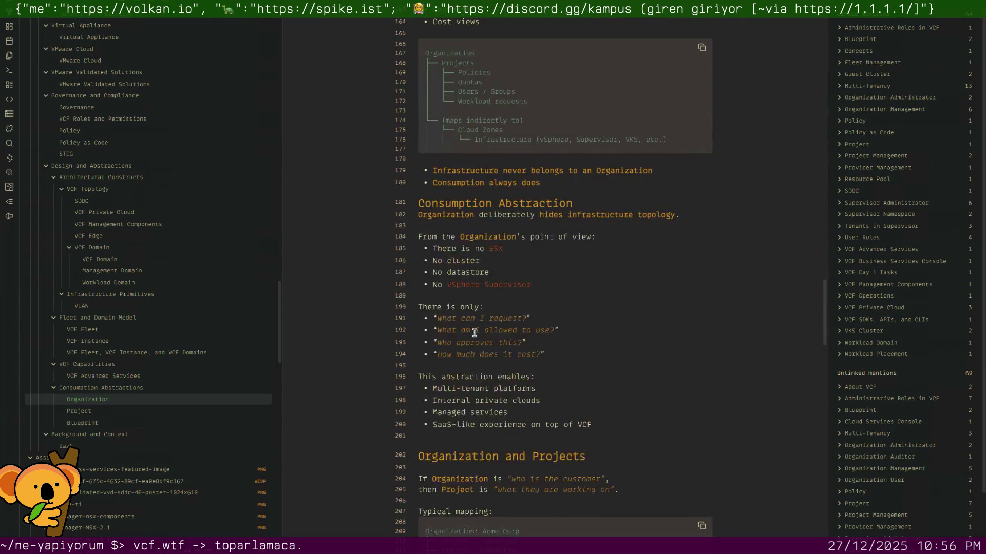
pyautogui.scroll(-1, 474, 332)
pyautogui.scroll(-1, 472, 336)
# Delete empty line 201 and start linking VCF on line 200 as [[VMware Cloud Foundation|VCF]].
pyautogui.press('BackSpace')
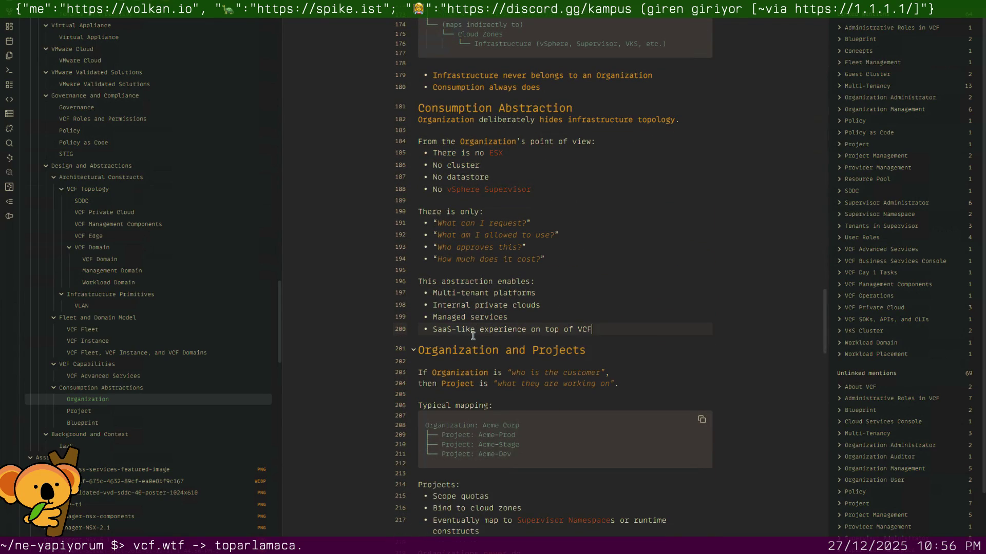
pyautogui.press('Down')
pyautogui.press('Up')
pyautogui.press('Left')
pyautogui.press('Left')
pyautogui.press('Left')
pyautogui.write('[[VMw')
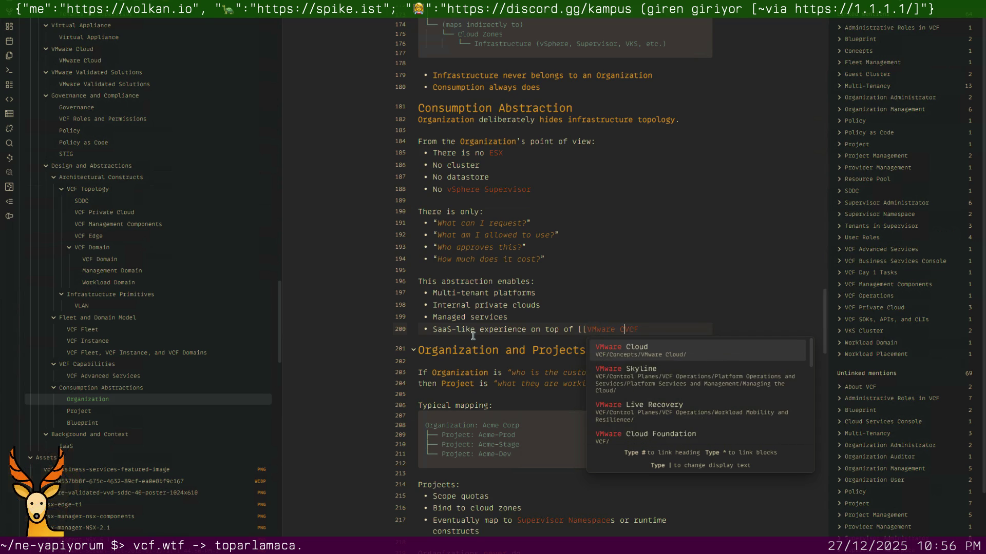
pyautogui.write('are Cloud Foun')
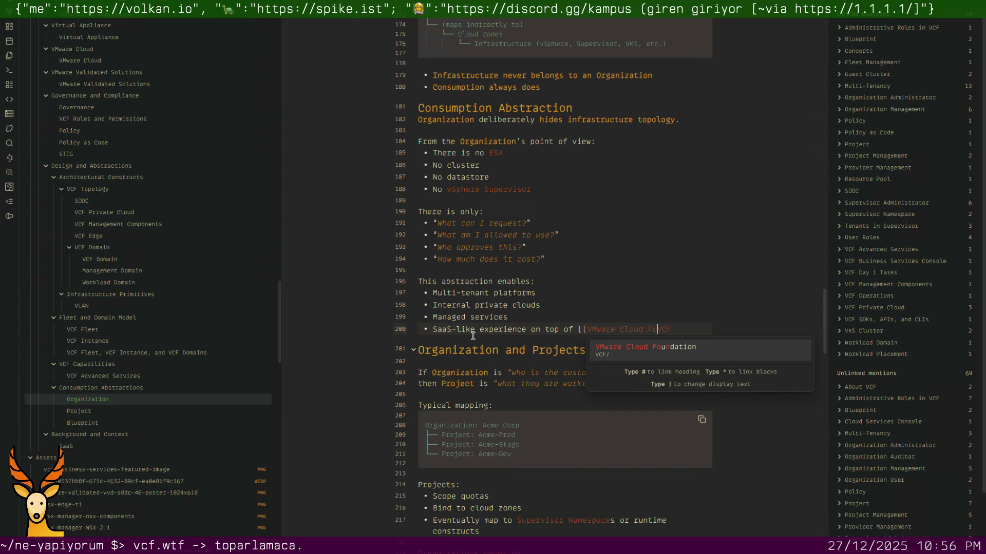
pyautogui.write('dation]')
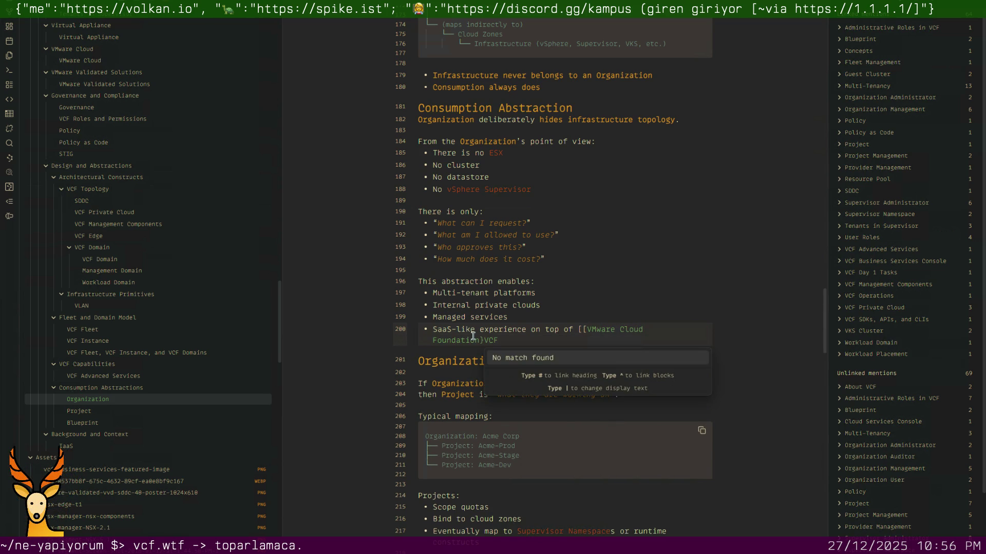
pyautogui.press('BackSpace')
pyautogui.write(']')
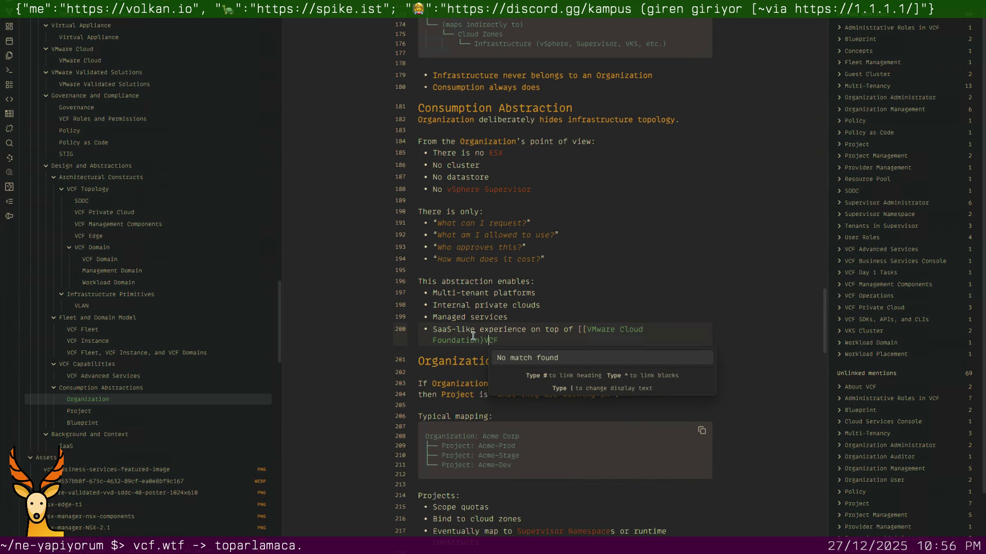
pyautogui.press('BackSpace')
pyautogui.write('|VCF')
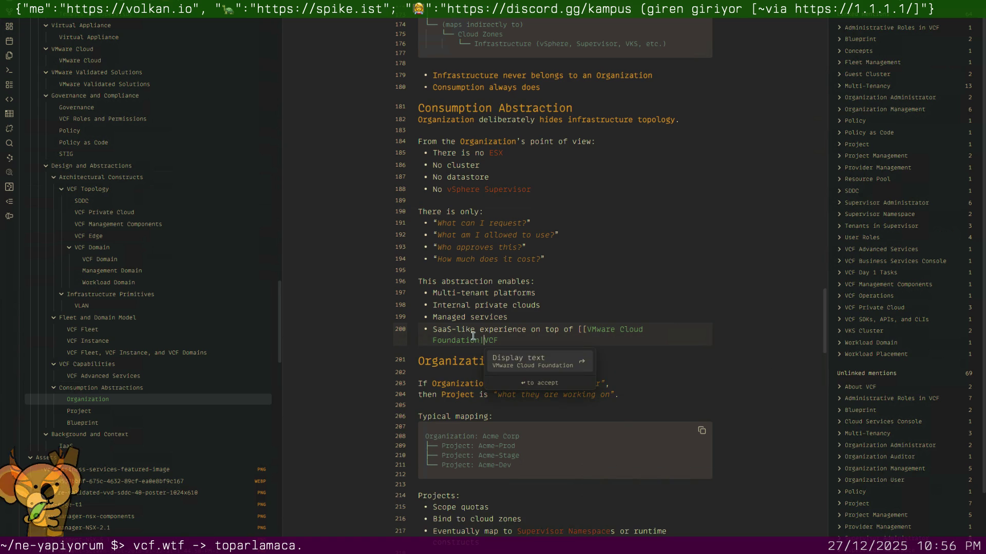
pyautogui.write(']]')
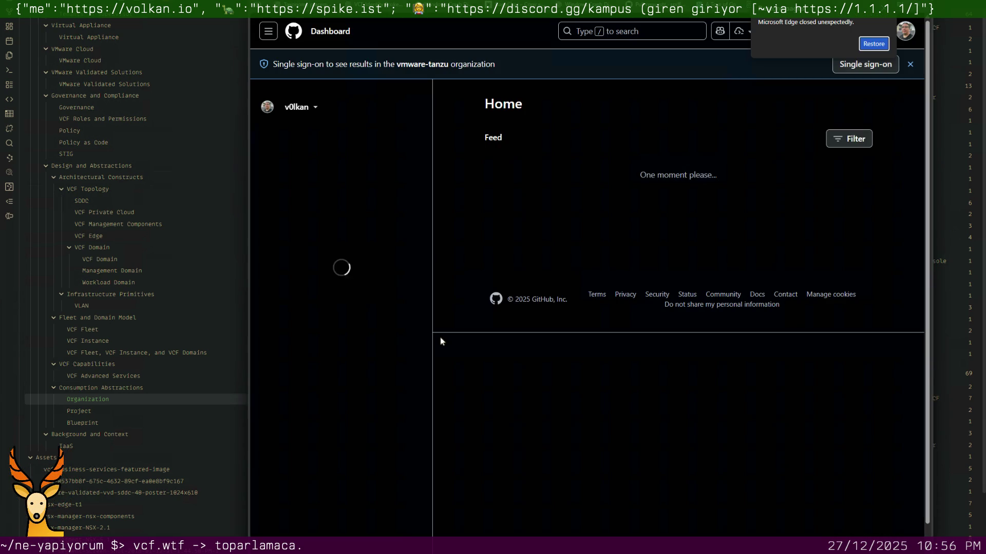
# Search Bing for 'obsidian define alias' and proceed past the certificate warning to the Efficient Stuff article.
pyautogui.hotkey('ctrl', 'l')
pyautogui.write('obsidian define alias')
pyautogui.press('Return')
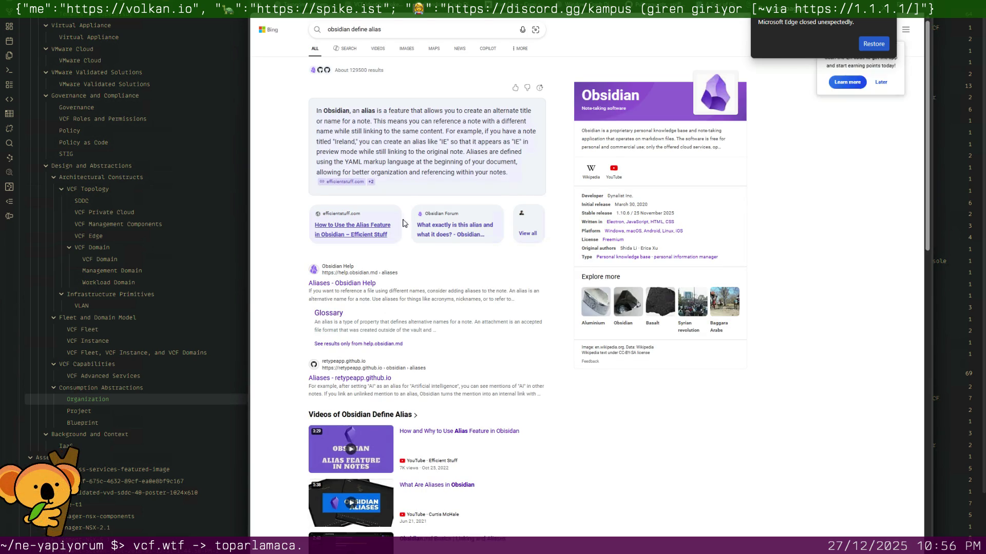
pyautogui.moveTo(416, 144)
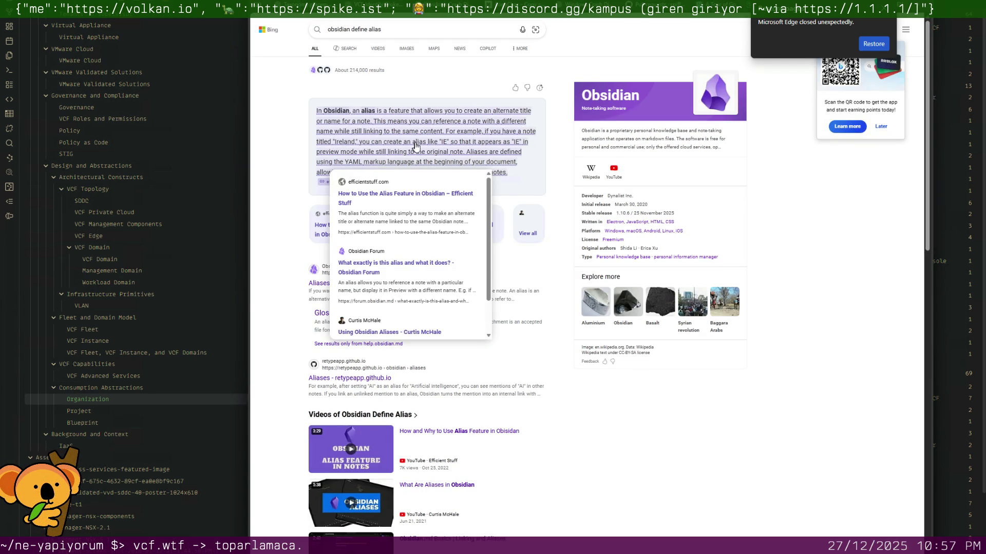
pyautogui.click(398, 194)
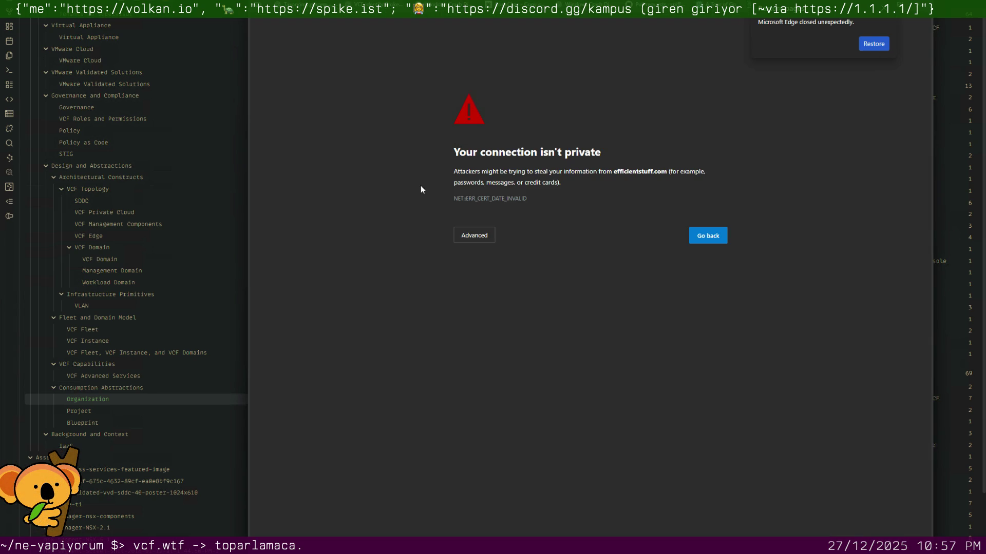
pyautogui.click(473, 235)
pyautogui.click(508, 316)
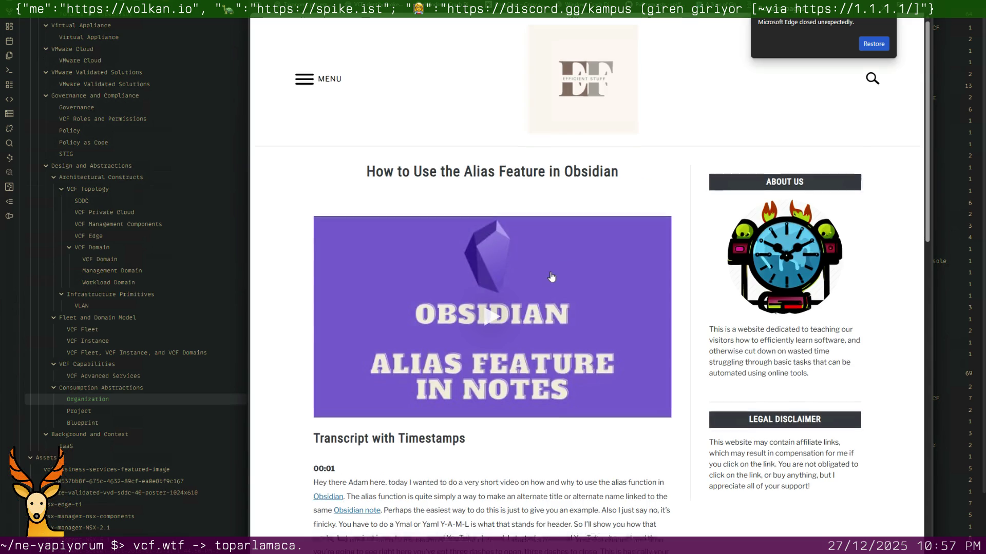
pyautogui.scroll(-3, 550, 272)
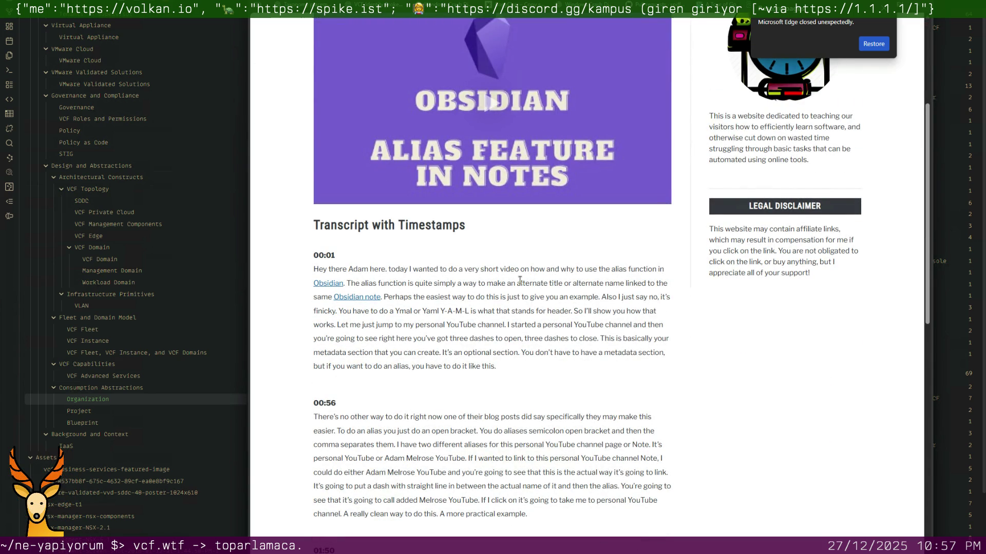
pyautogui.scroll(-1, 522, 282)
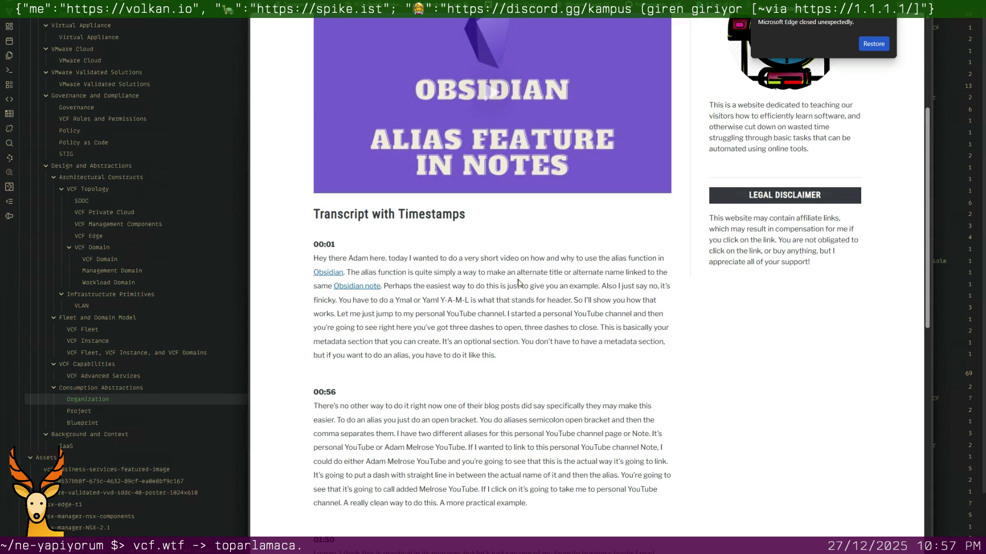
pyautogui.scroll(-2, 519, 283)
pyautogui.scroll(-2, 518, 282)
pyautogui.scroll(-2, 520, 282)
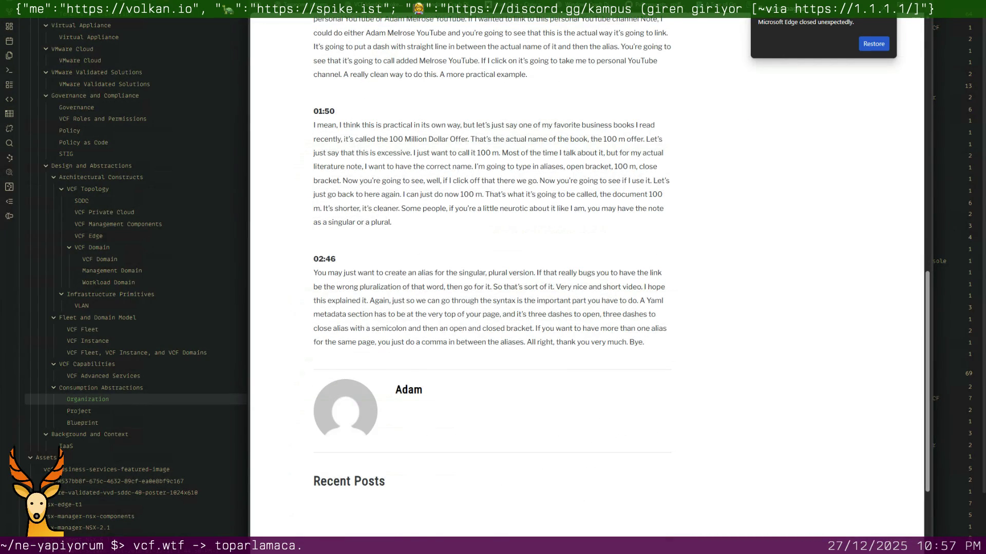
# Return to the results and choose the Obsidian Help Aliases page.
pyautogui.hotkey('alt', 'Left')
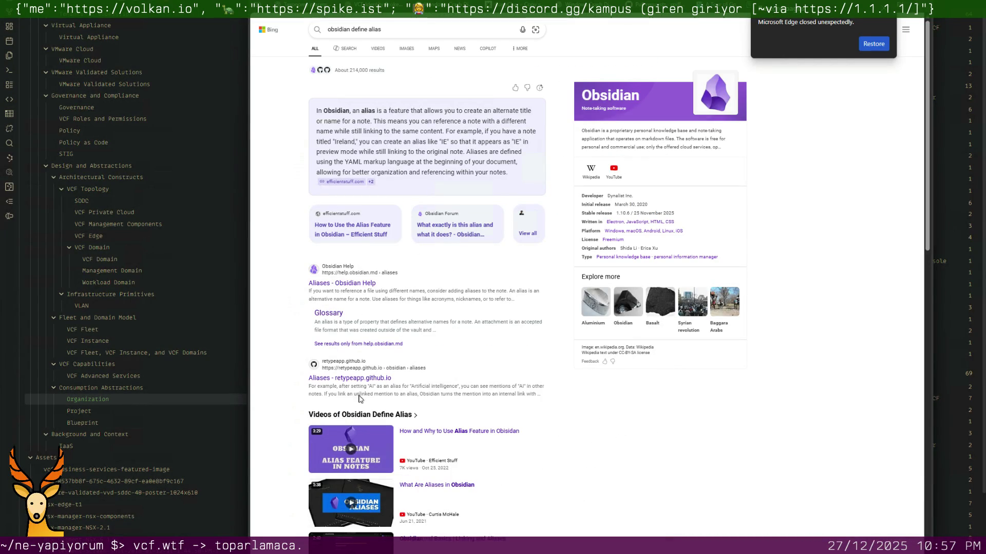
pyautogui.click(366, 383)
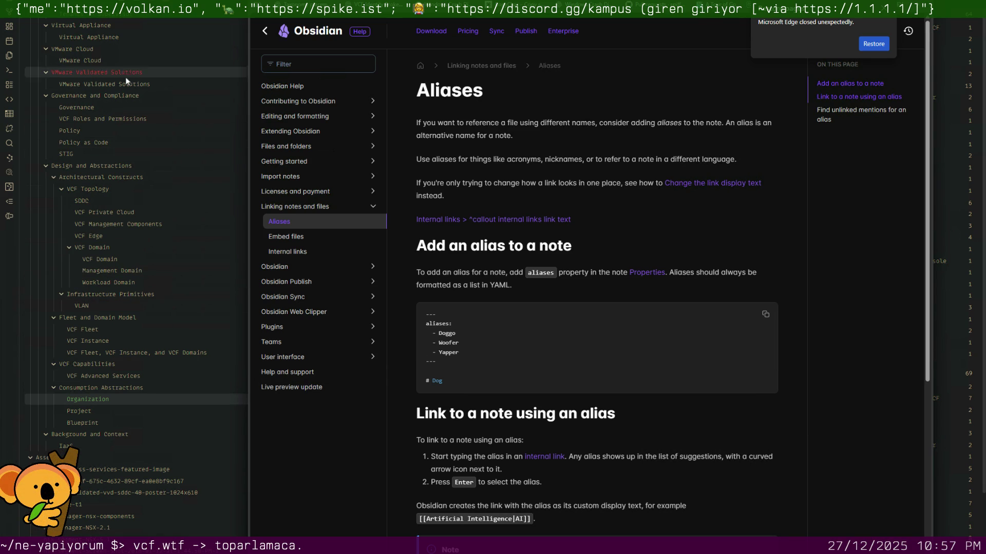
# Leave the Aliases help page and return to the Organization note in Obsidian.
pyautogui.hotkey('alt', 'Tab')
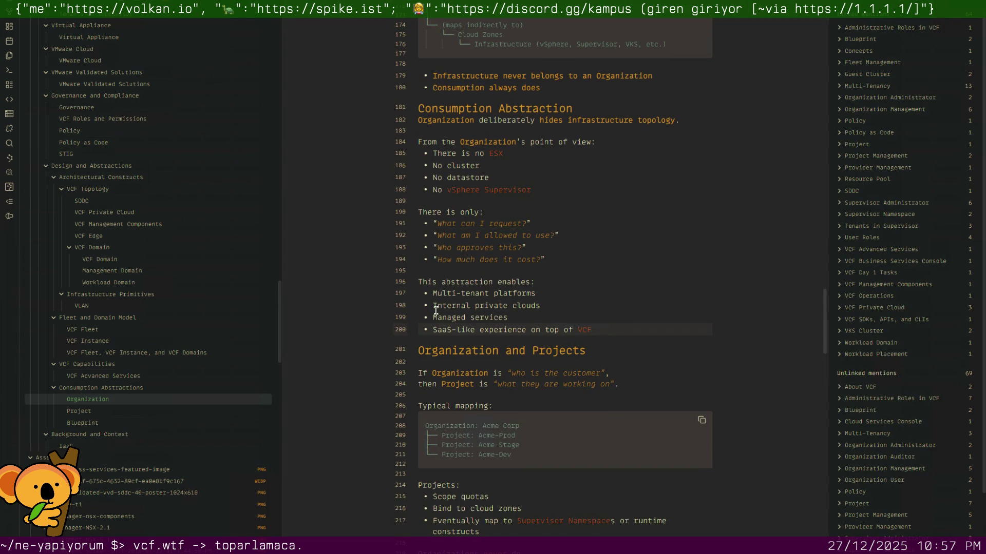
# Close the Organization note and switch to the Supervisor Cluster note via the quick switcher.
pyautogui.hotkey('ctrl', 'w')
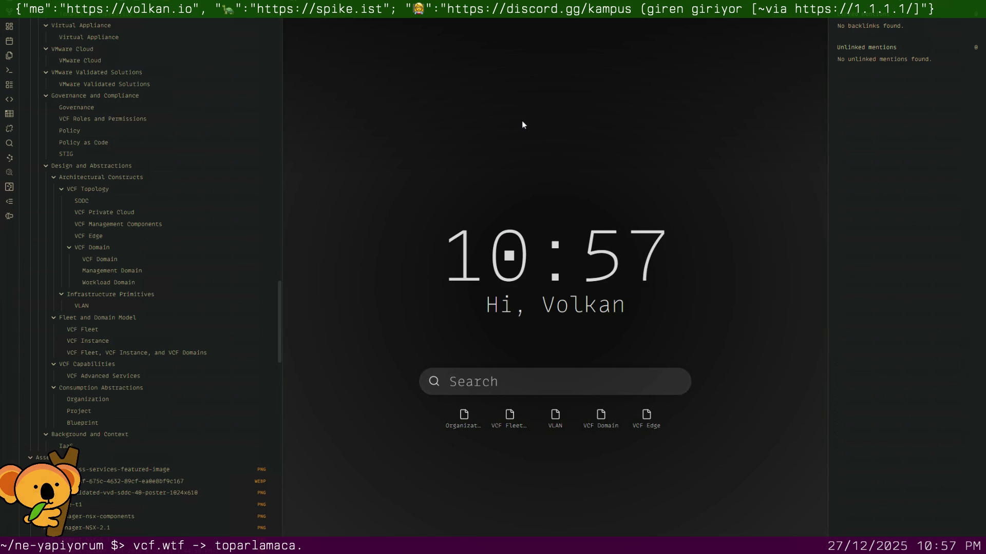
pyautogui.hotkey('ctrl', 'o')
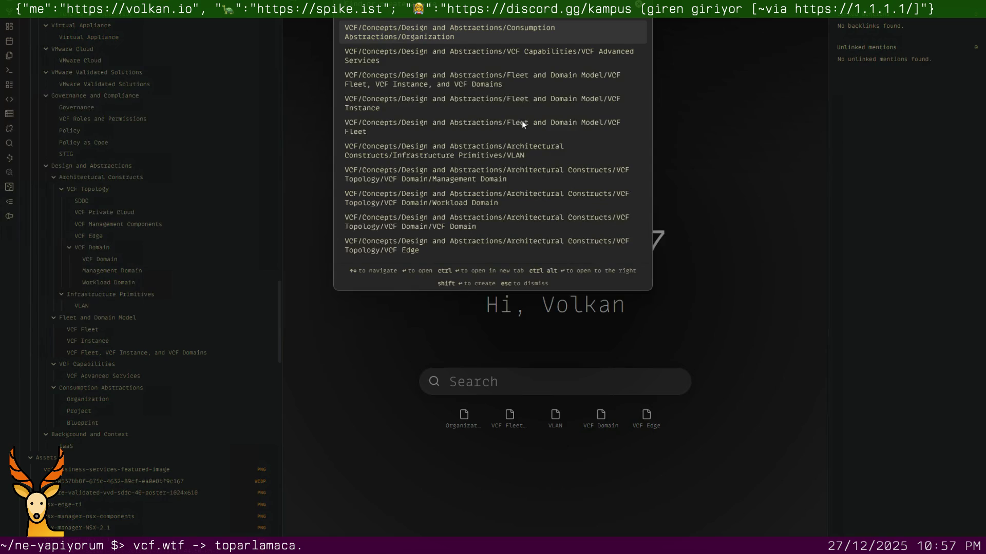
pyautogui.write('supervisor')
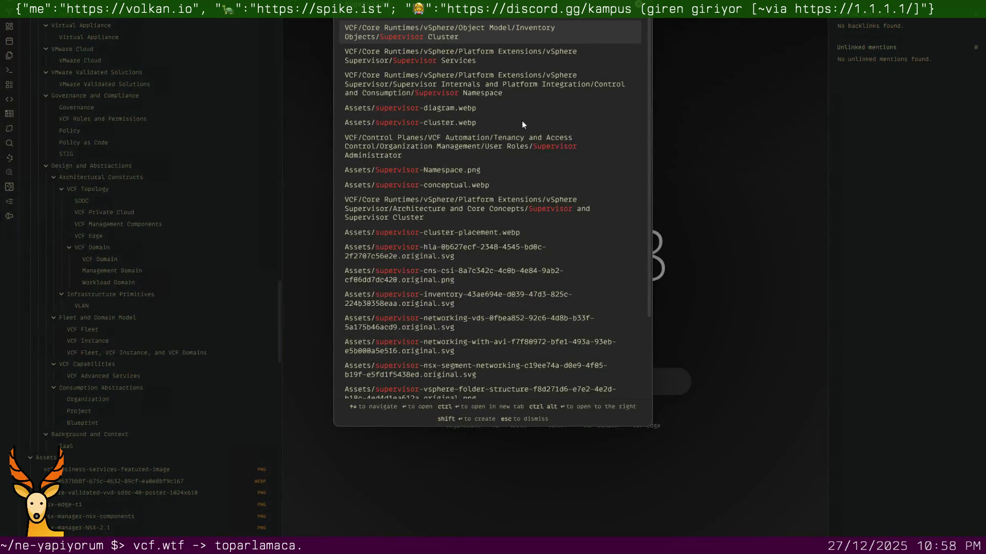
pyautogui.write(' cluster')
pyautogui.press('Return')
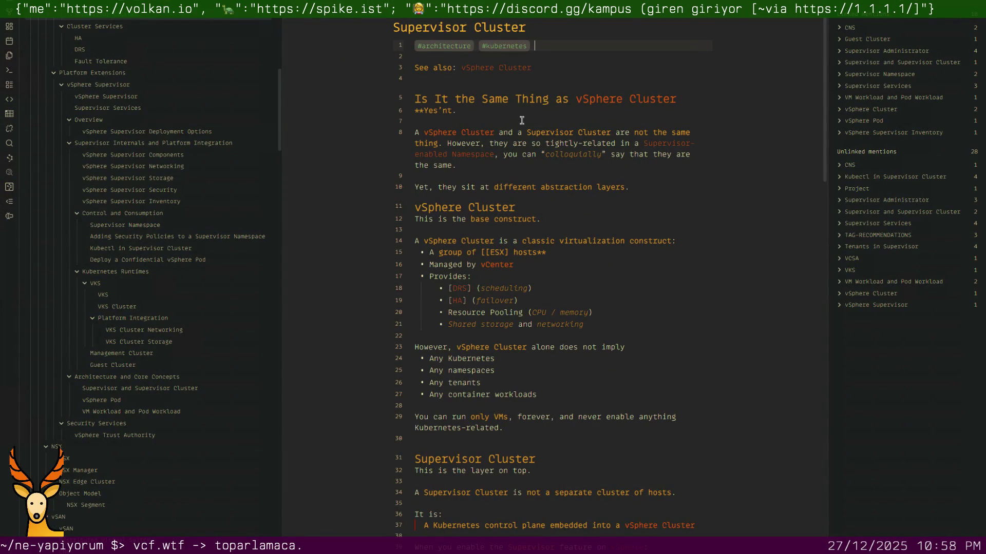
# Add a properties block with an aliases property set to 'vSphere Cluster'.
pyautogui.press('Return')
pyautogui.press('Return')
pyautogui.press('Up')
pyautogui.press('Up')
pyautogui.write('-')
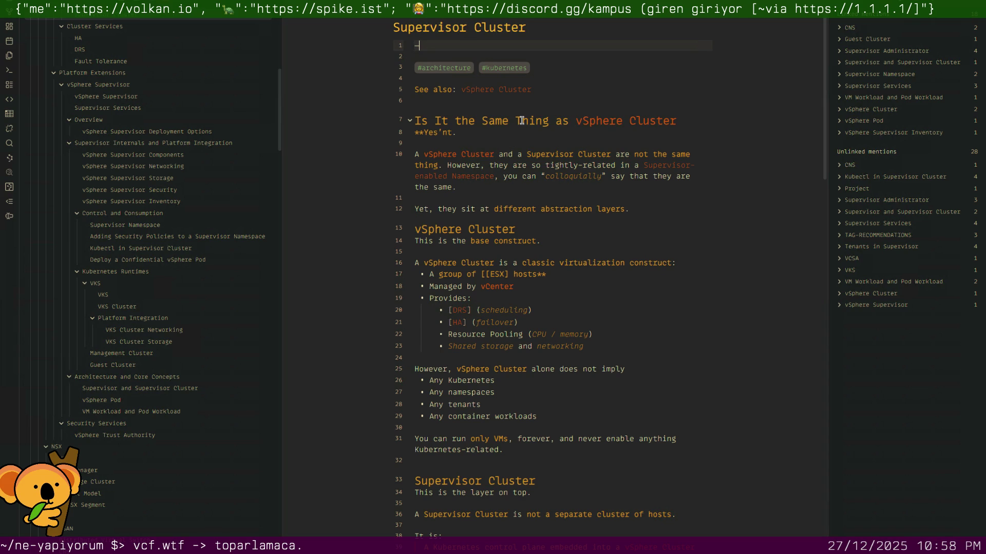
pyautogui.press('BackSpace')
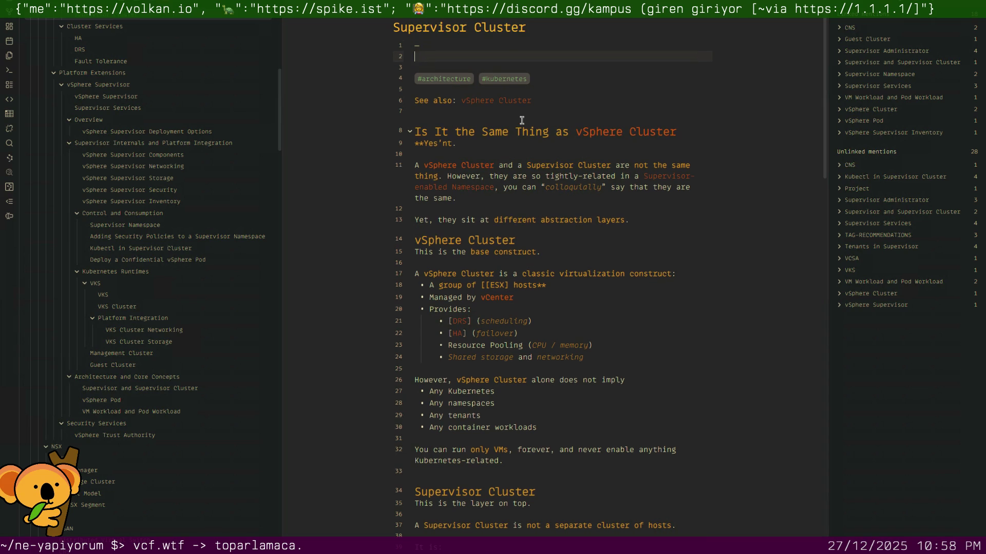
pyautogui.write('-')
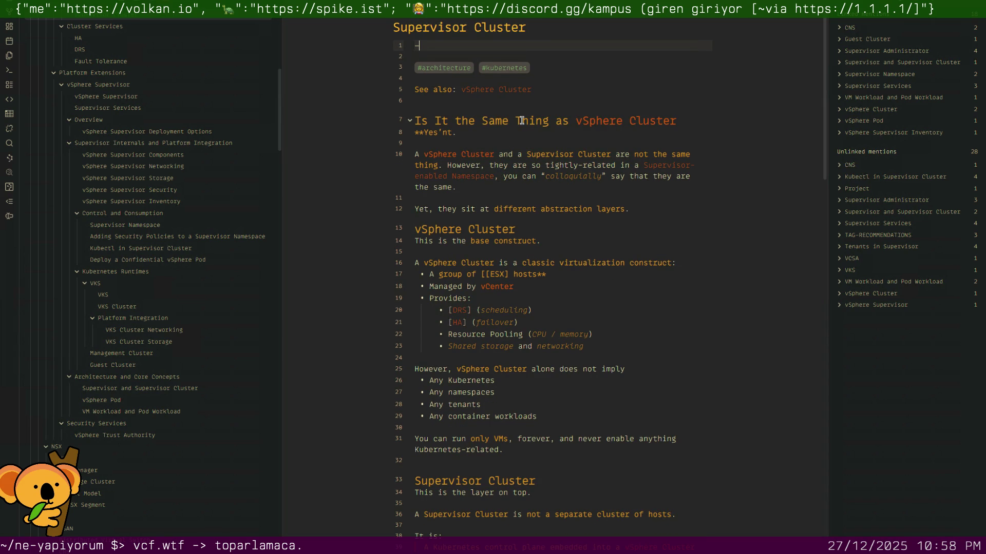
pyautogui.write('-')
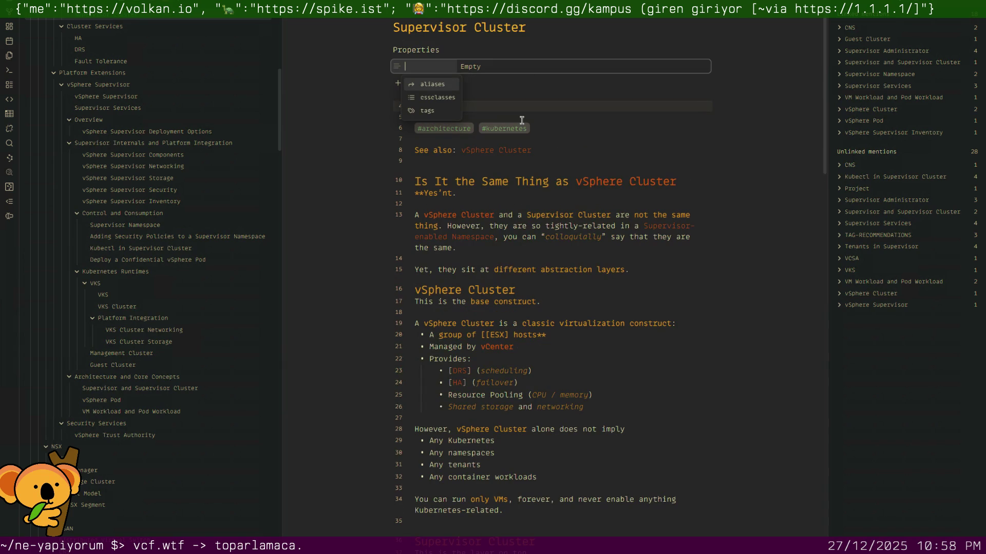
pyautogui.press('Return')
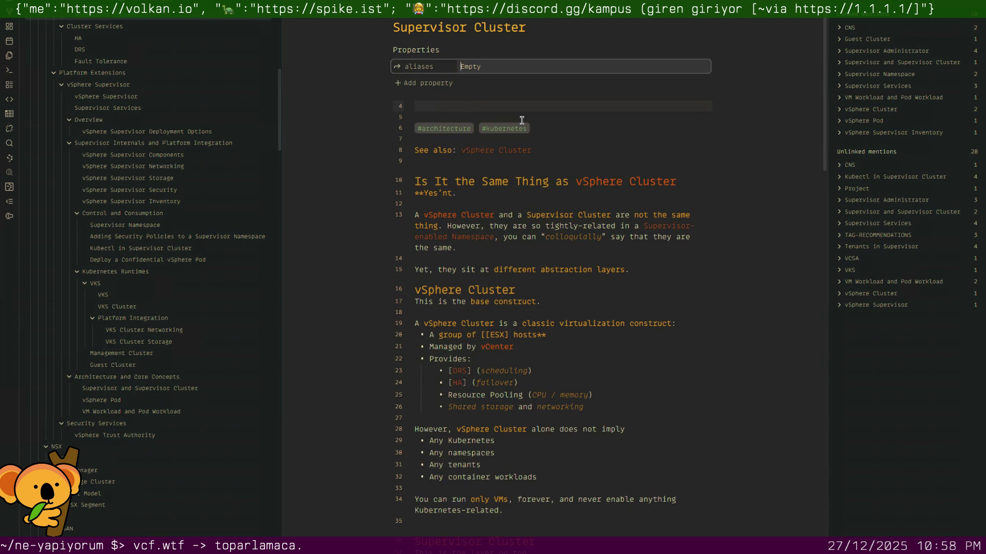
pyautogui.write('vSphere Cluster')
pyautogui.press('Return')
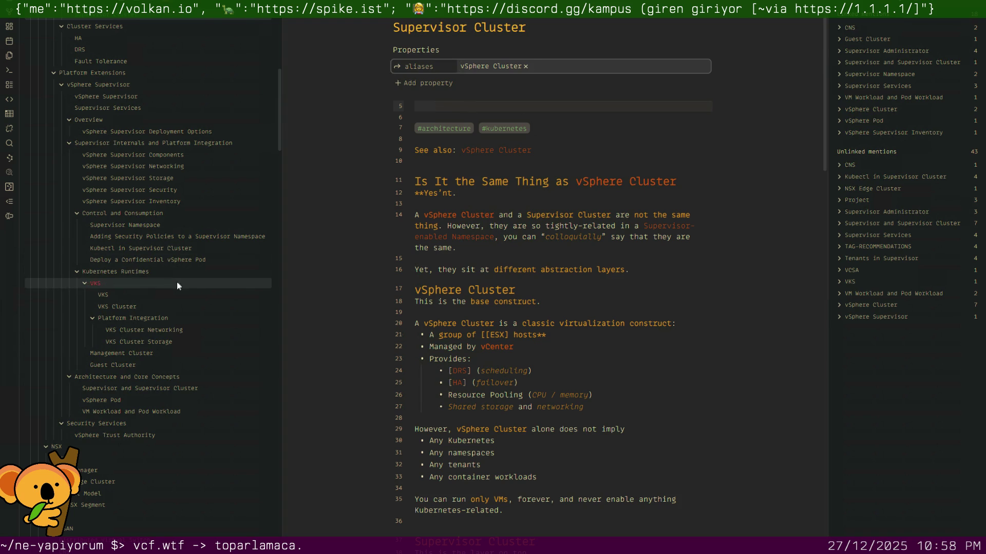
# Add an aliases property with Guest Cluster to the VKS Cluster note, then remove the alias.
pyautogui.click(117, 307)
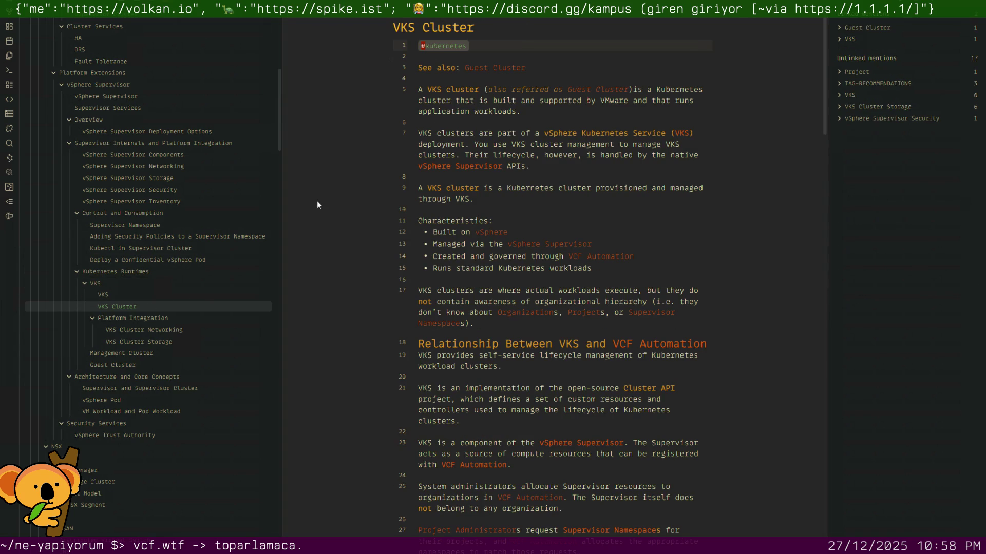
pyautogui.press('Return')
pyautogui.write('---a')
pyautogui.press('Up')
pyautogui.press('Return')
pyautogui.write('Gusst Cluster')
pyautogui.press('Return')
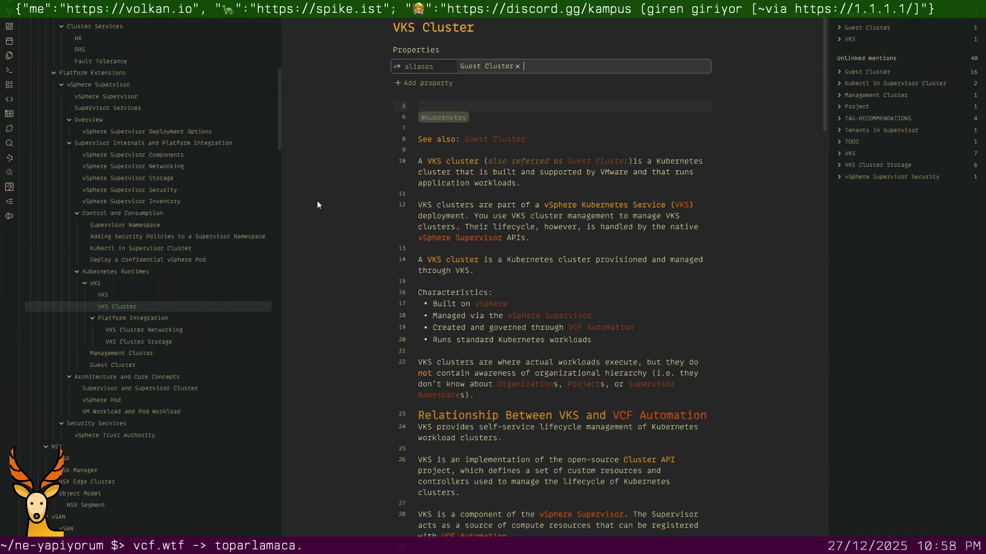
pyautogui.press('BackSpace')
pyautogui.press('BackSpace')
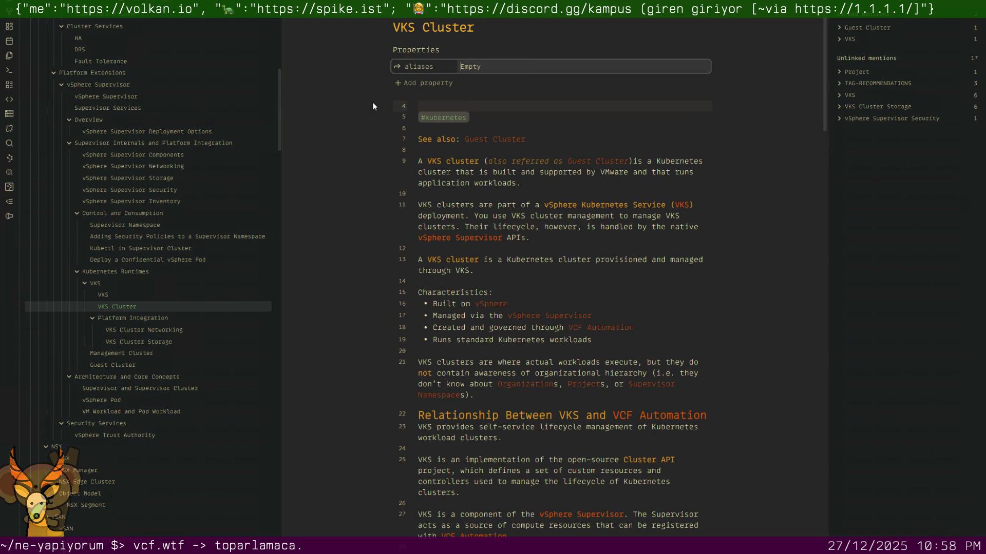
# Clear all file properties from the VKS Cluster note and delete the leftover empty first line.
pyautogui.click(474, 83)
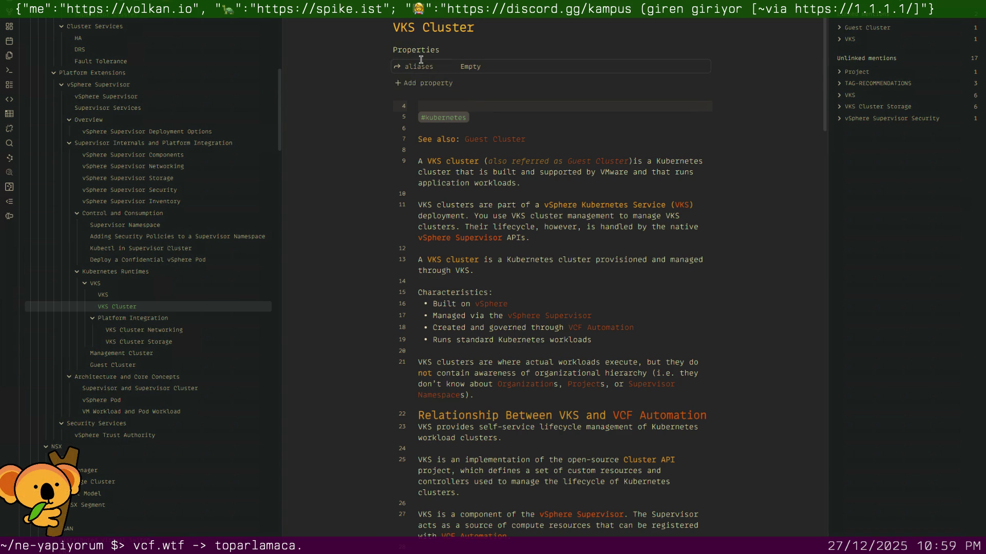
pyautogui.click(482, 66)
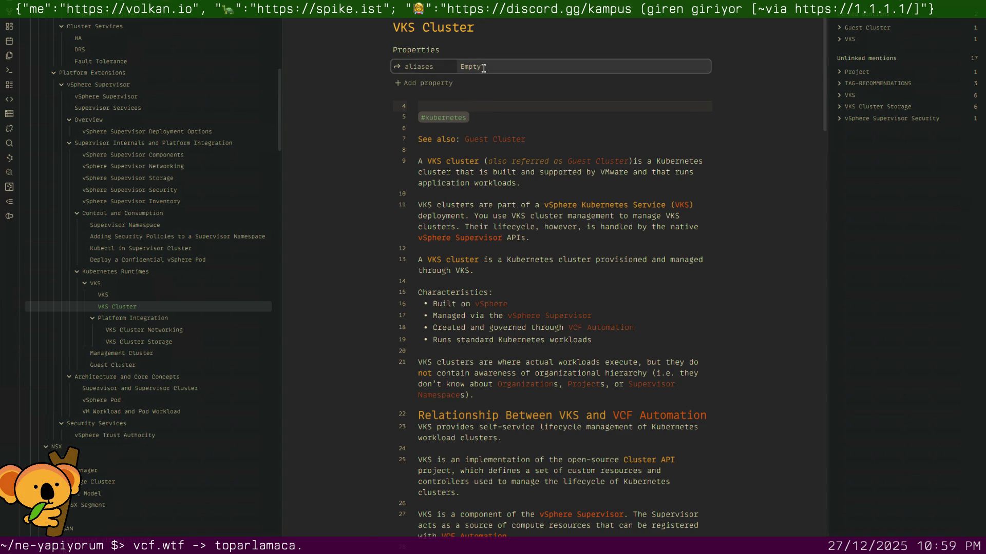
pyautogui.click(485, 83)
pyautogui.click(424, 64)
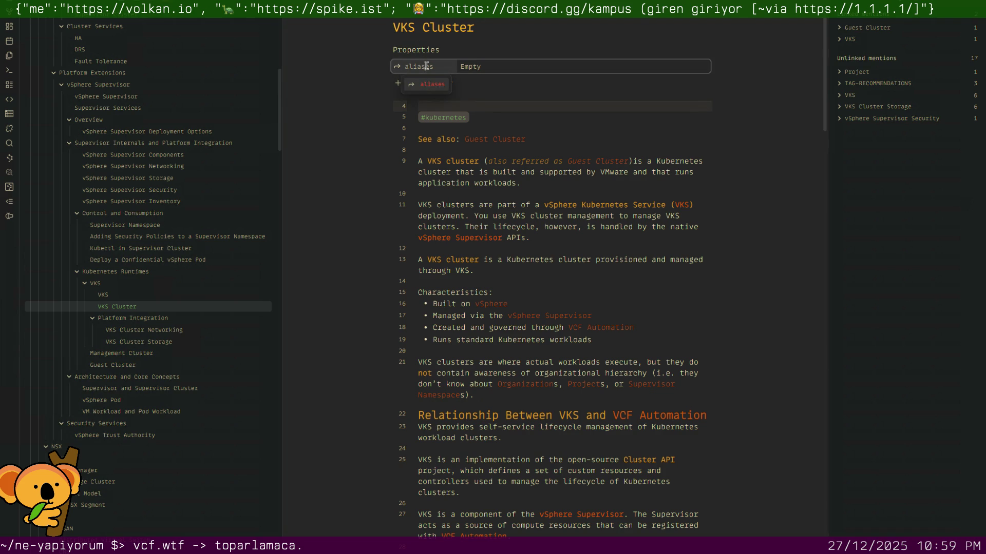
pyautogui.click(404, 49)
pyautogui.rightClick(404, 50)
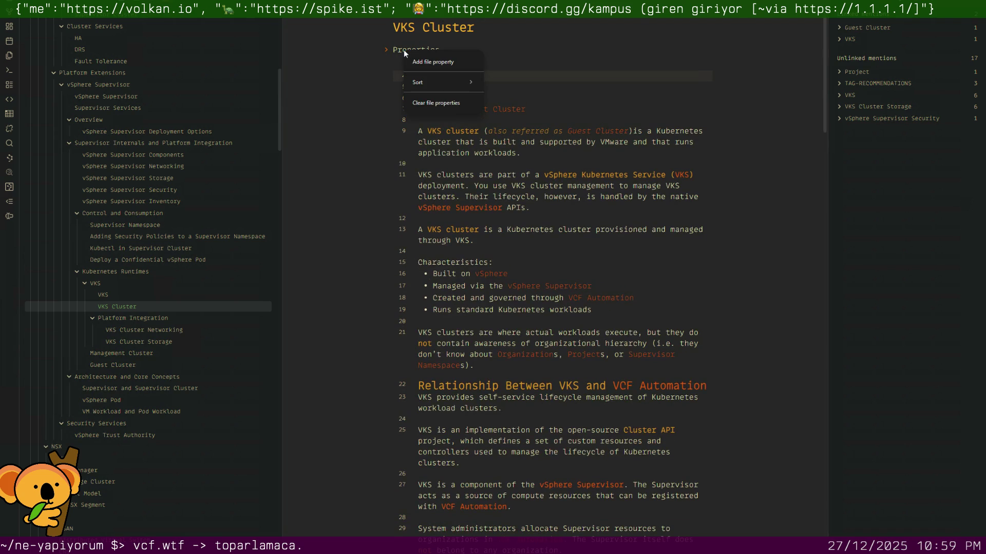
pyautogui.click(433, 103)
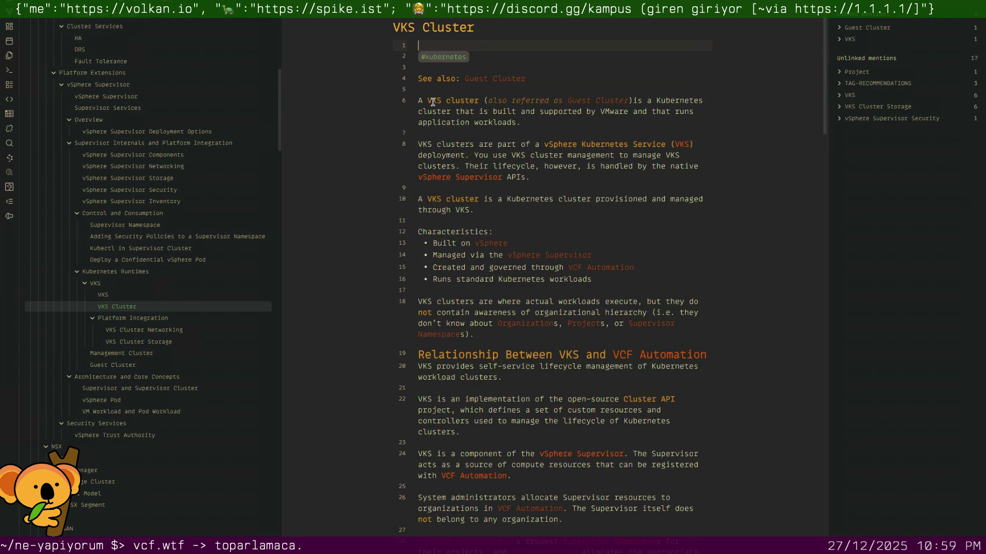
pyautogui.press('Delete')
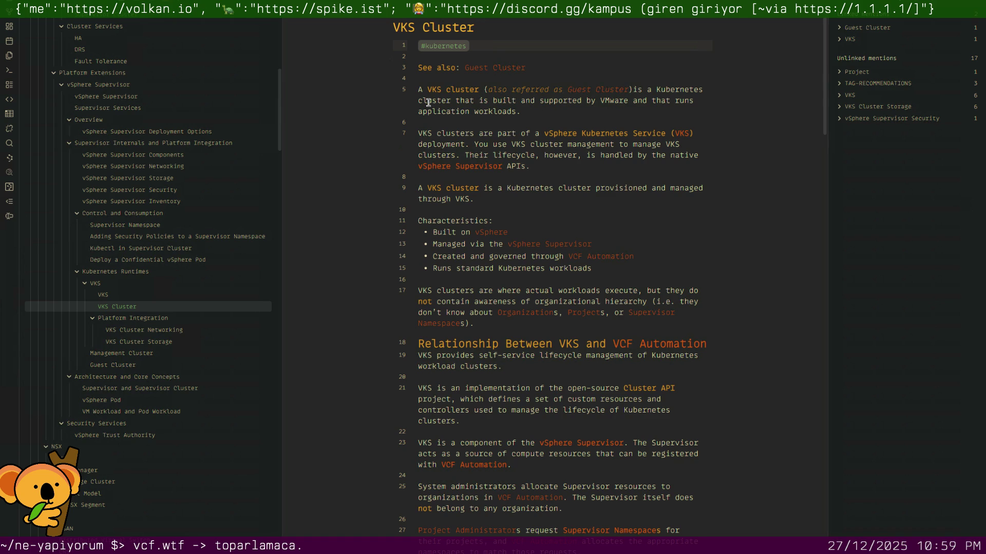
pyautogui.scroll(5, 240, 130)
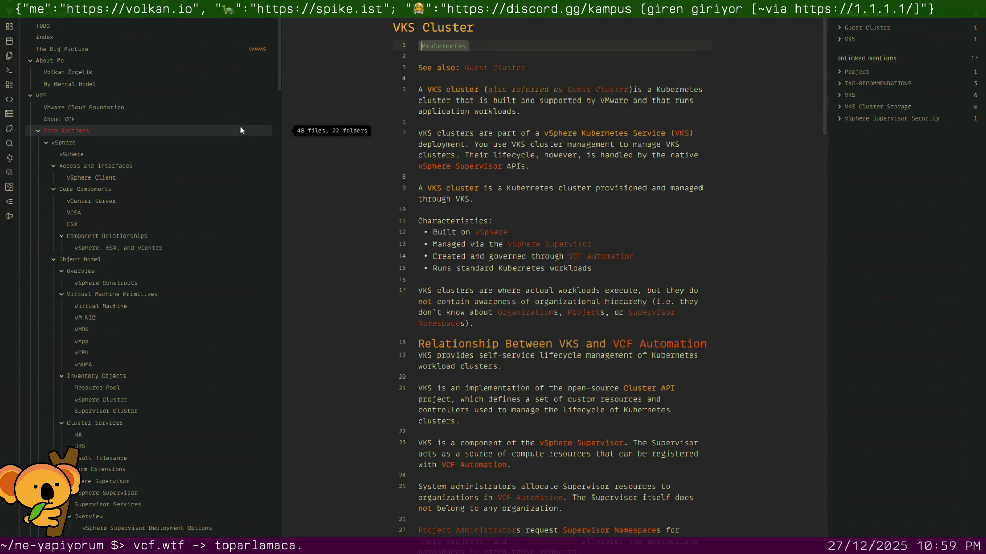
# Add a properties block at the top of the vCenter Server note with value vCenter.
pyautogui.click(138, 199)
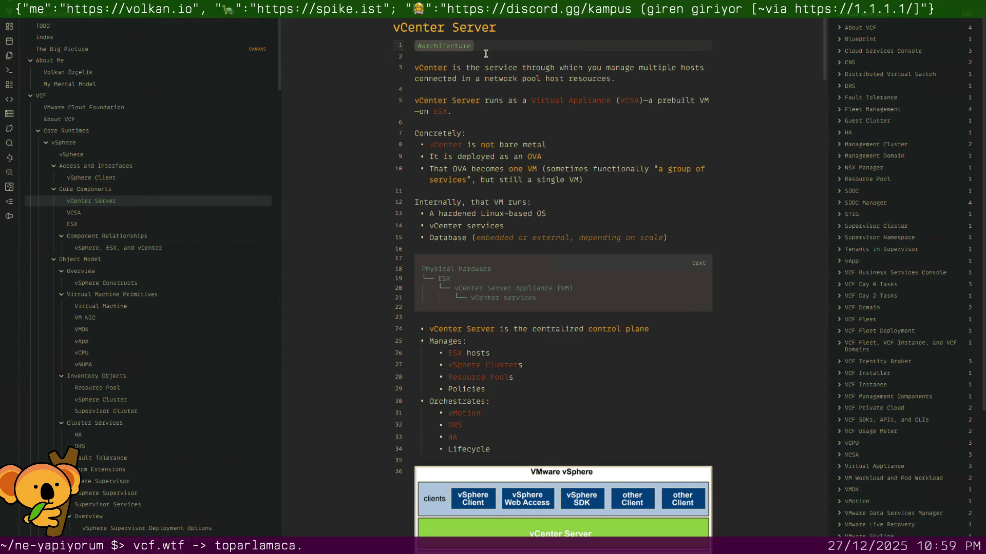
pyautogui.press('Return')
pyautogui.press('Up')
pyautogui.write('---')
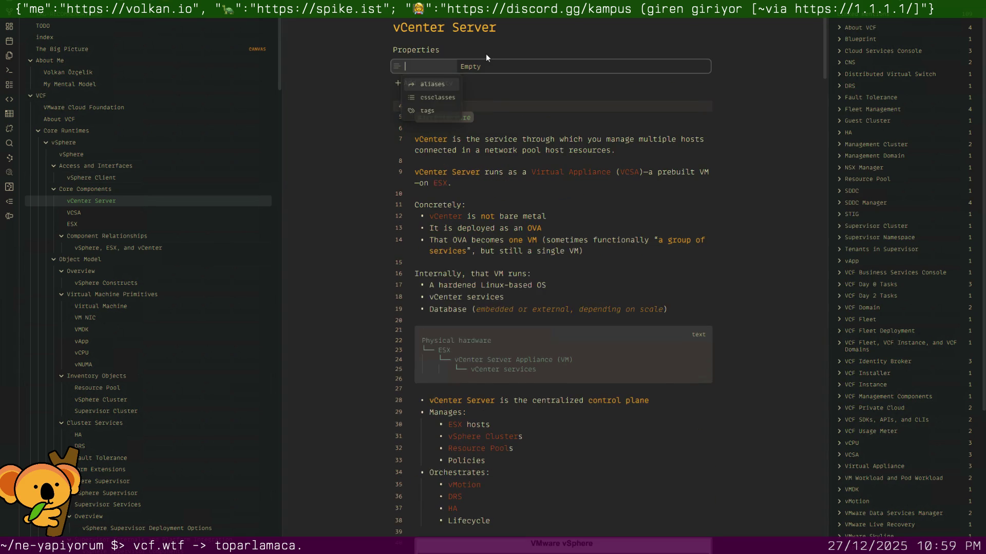
pyautogui.write('ta')
pyautogui.press('Return')
pyautogui.write('vCenter')
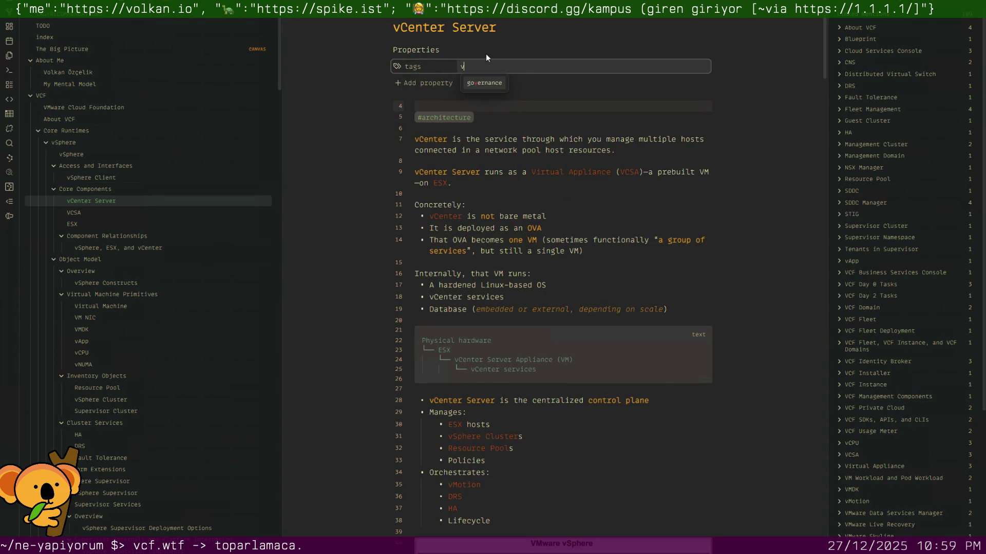
pyautogui.press('Return')
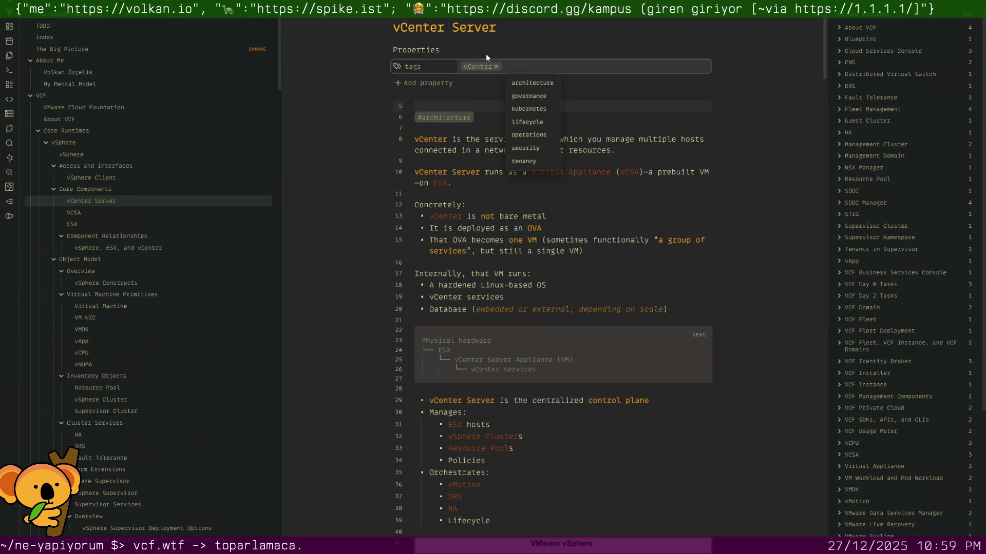
# Rename the property to aliases, delete the blank line above the tags, and switch to the vSphere Pod note.
pyautogui.click(442, 67)
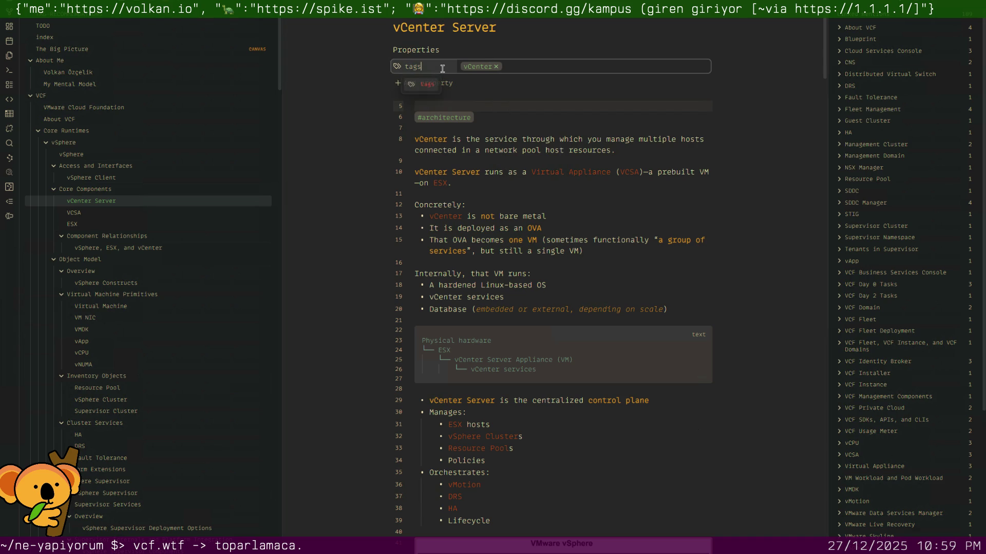
pyautogui.press('BackSpace')
pyautogui.press('BackSpace')
pyautogui.write('al')
pyautogui.press('Return')
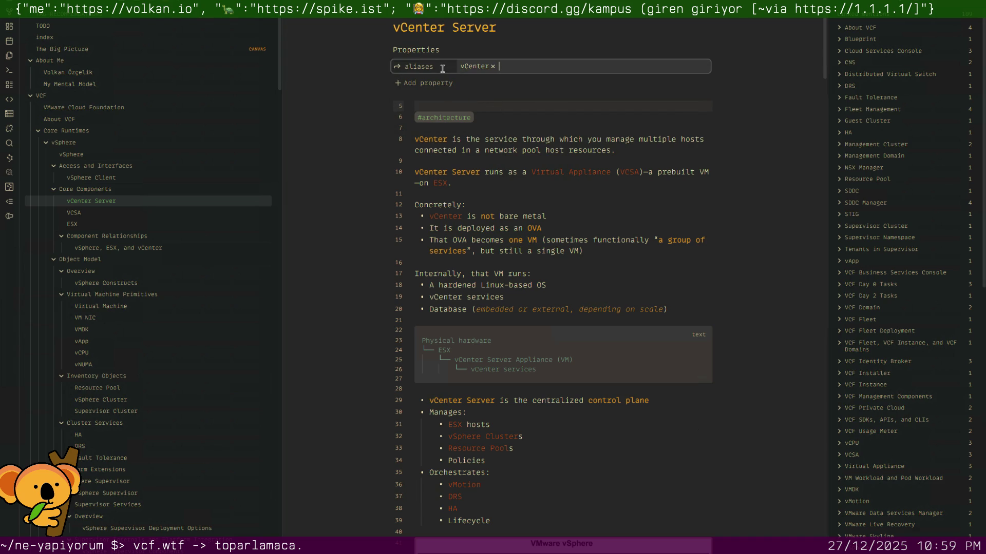
pyautogui.click(455, 161)
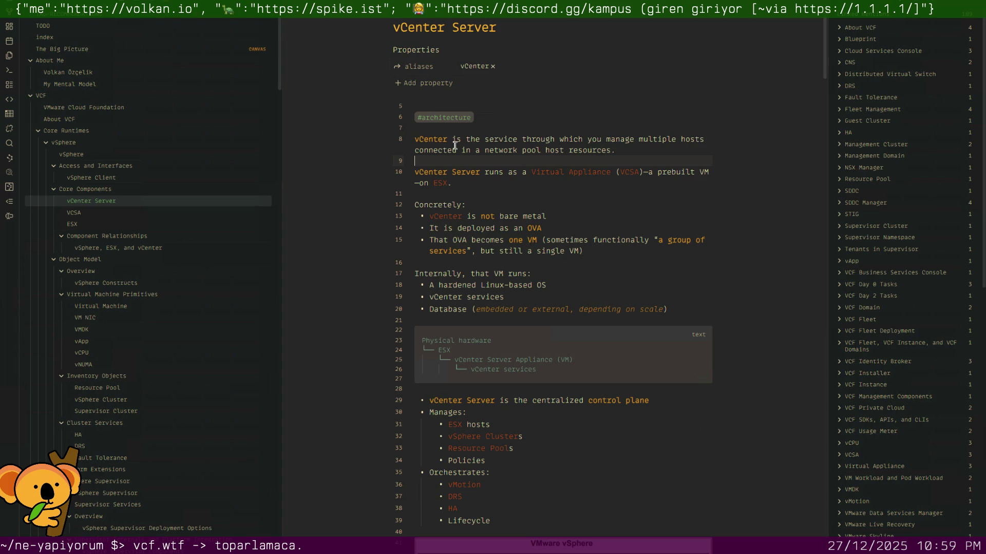
pyautogui.click(441, 100)
pyautogui.press('Delete')
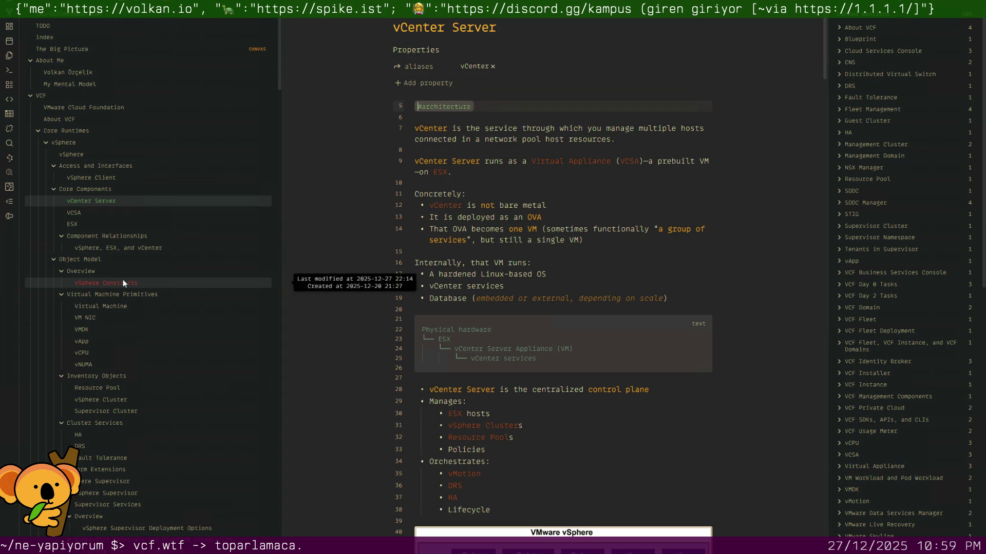
pyautogui.scroll(-5, 123, 295)
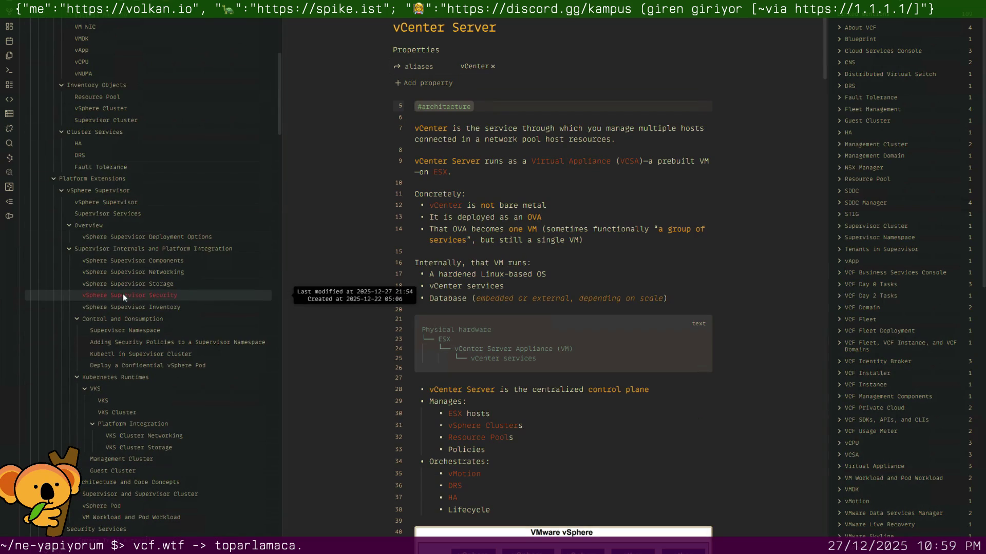
pyautogui.scroll(-2, 124, 293)
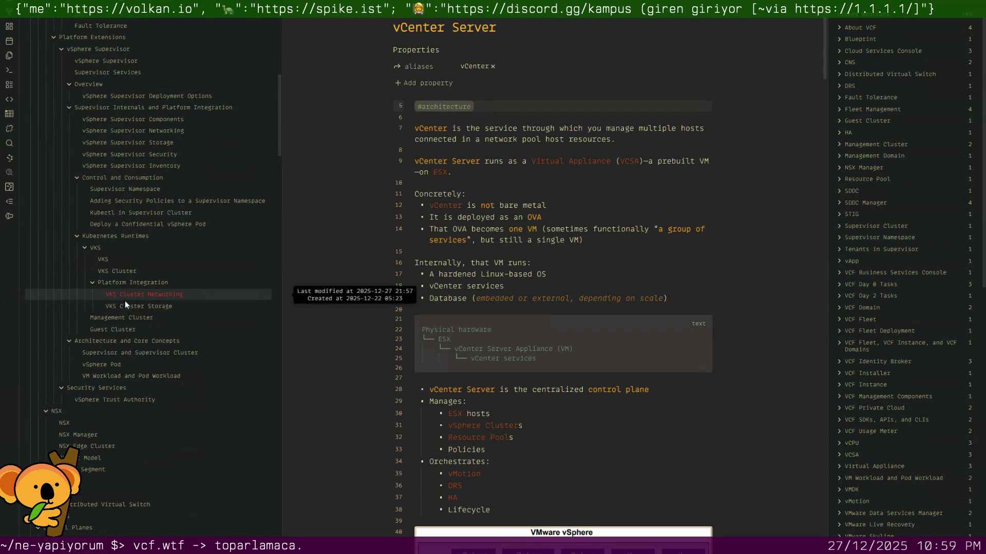
pyautogui.click(129, 363)
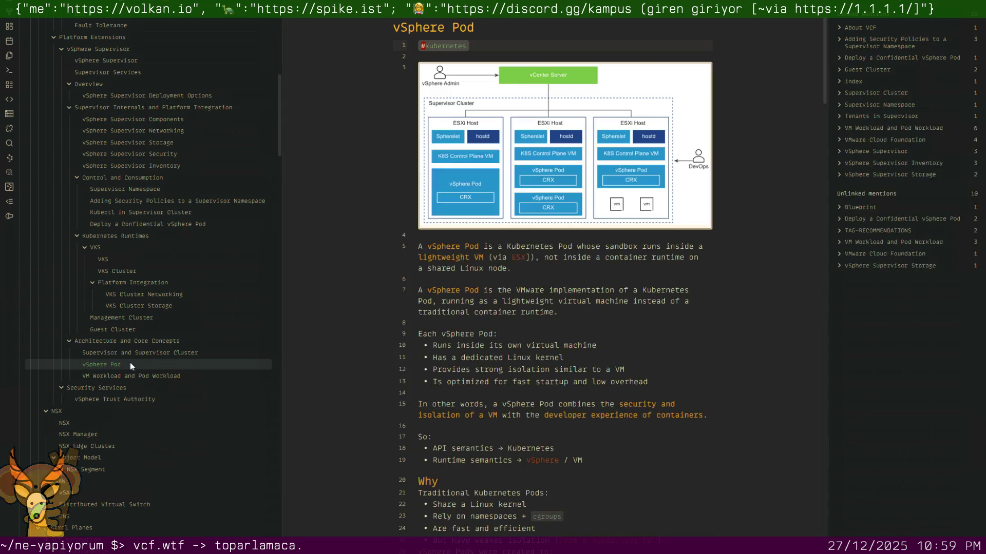
pyautogui.press('Return')
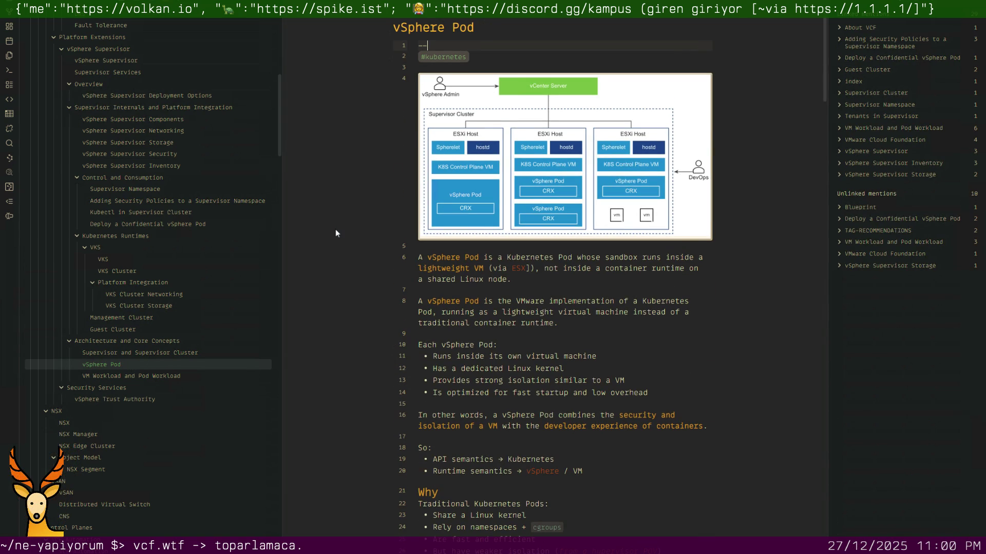
pyautogui.write('--')
pyautogui.press('Return')
pyautogui.write('Supervisor Pod')
pyautogui.press('Return')
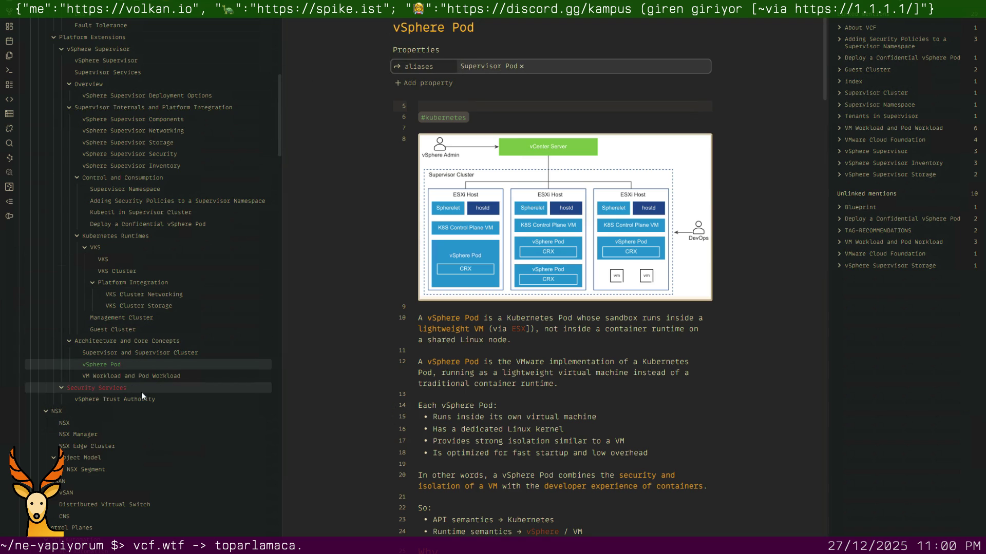
pyautogui.scroll(-2, 141, 391)
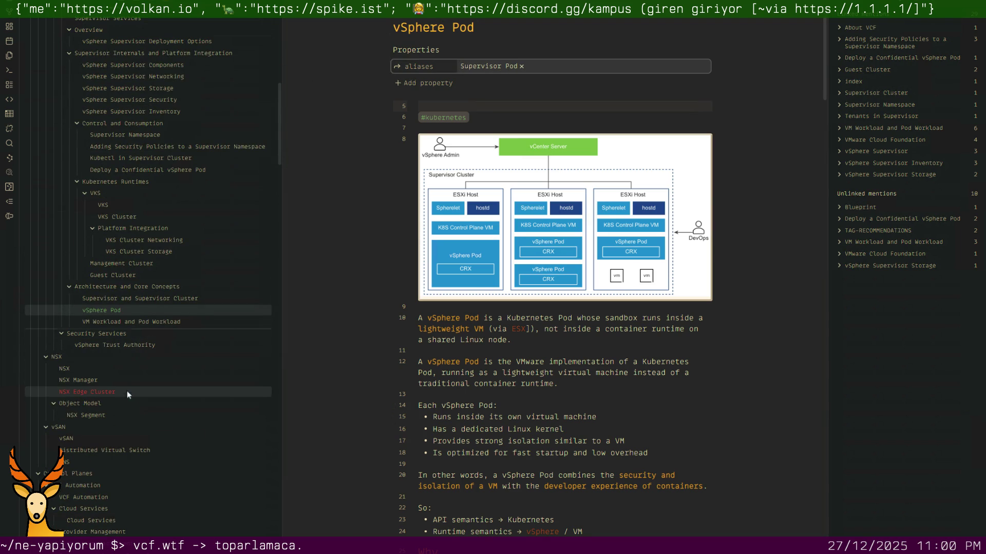
pyautogui.scroll(-4, 131, 397)
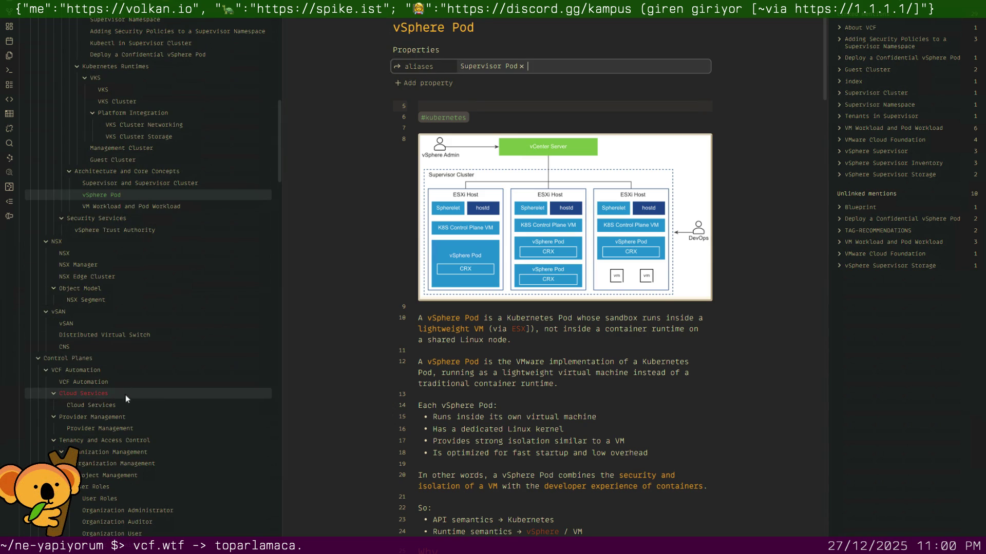
pyautogui.scroll(-3, 141, 431)
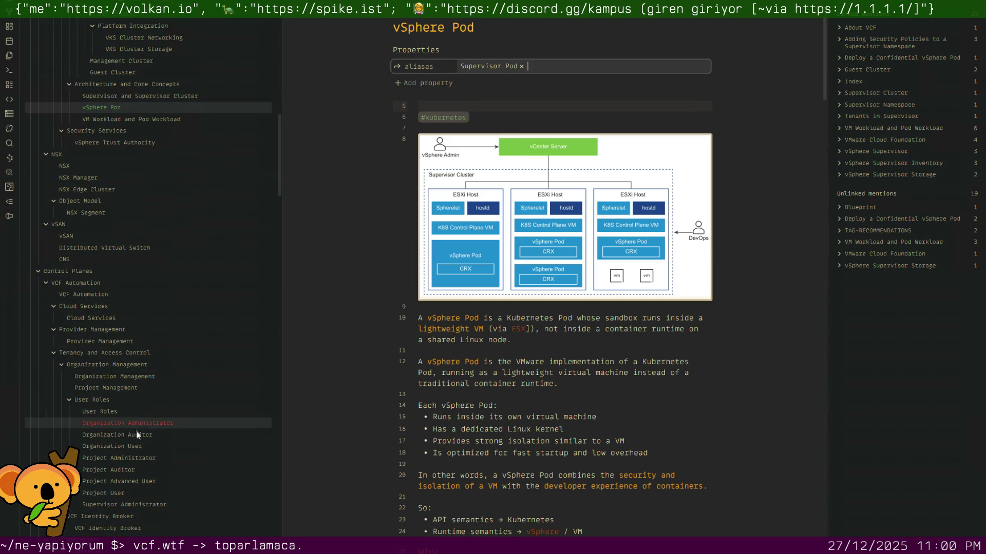
pyautogui.scroll(-3, 139, 445)
pyautogui.scroll(-3, 138, 433)
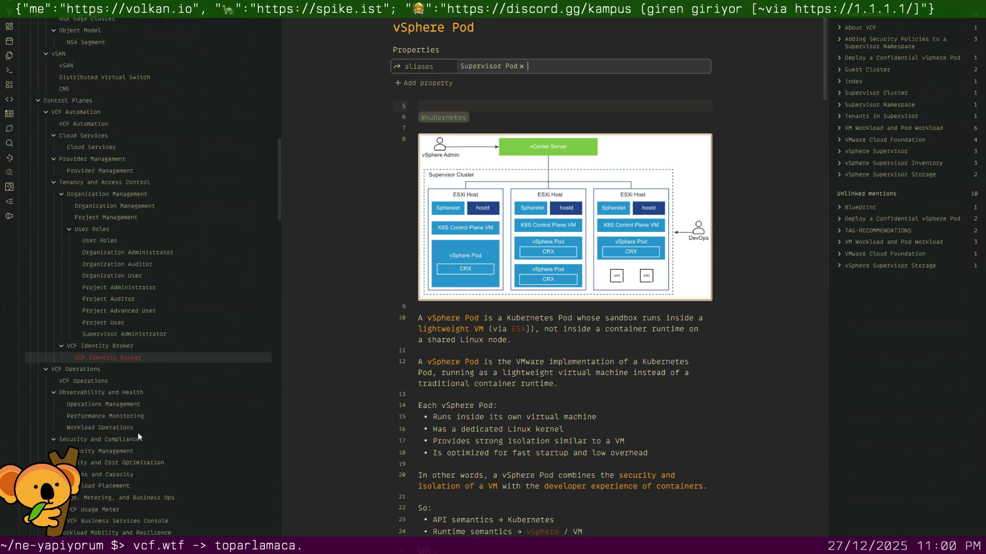
# Add an aliases property with value vIDB at the top of the VCF Identity Broker note.
pyautogui.click(124, 358)
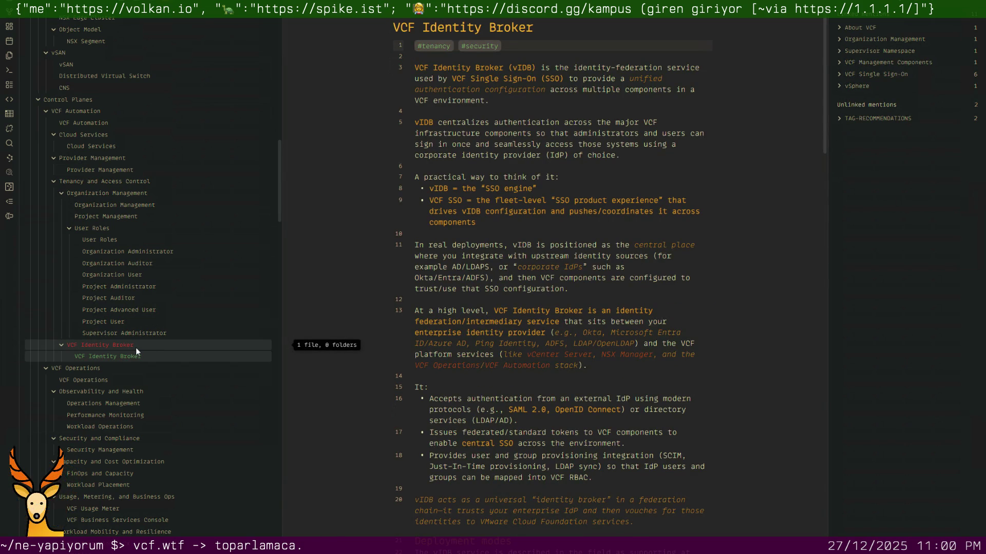
pyautogui.press('Return')
pyautogui.press('Up')
pyautogui.write('---')
pyautogui.press('Up')
pyautogui.press('Down')
pyautogui.press('Return')
pyautogui.write('vIDB')
pyautogui.press('Return')
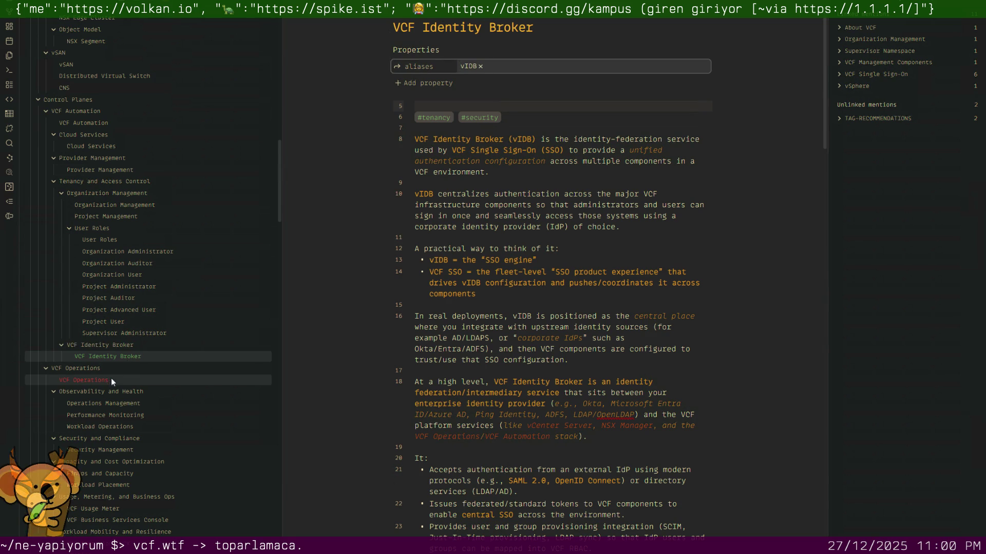
pyautogui.scroll(-2, 123, 408)
pyautogui.scroll(-3, 125, 406)
pyautogui.scroll(-2, 120, 394)
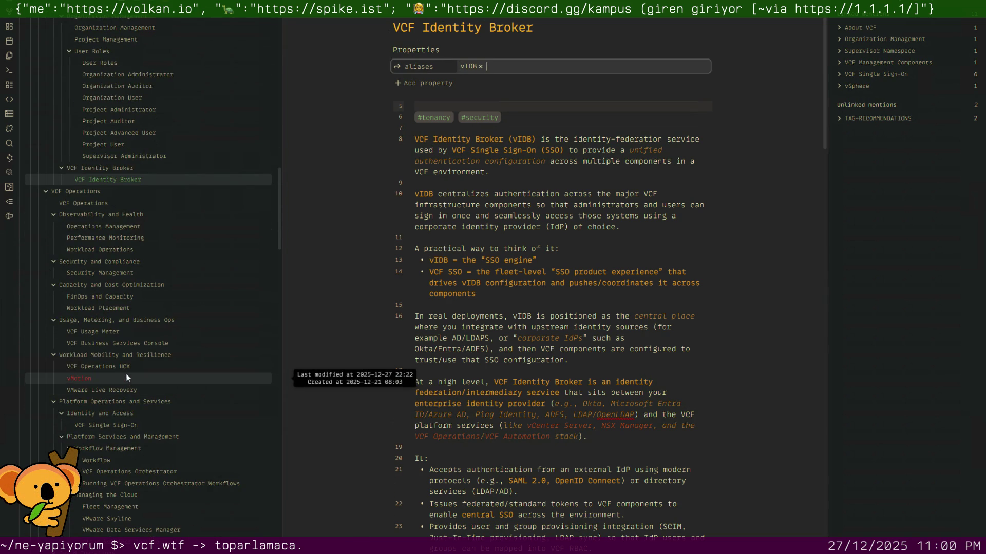
pyautogui.scroll(-2, 151, 424)
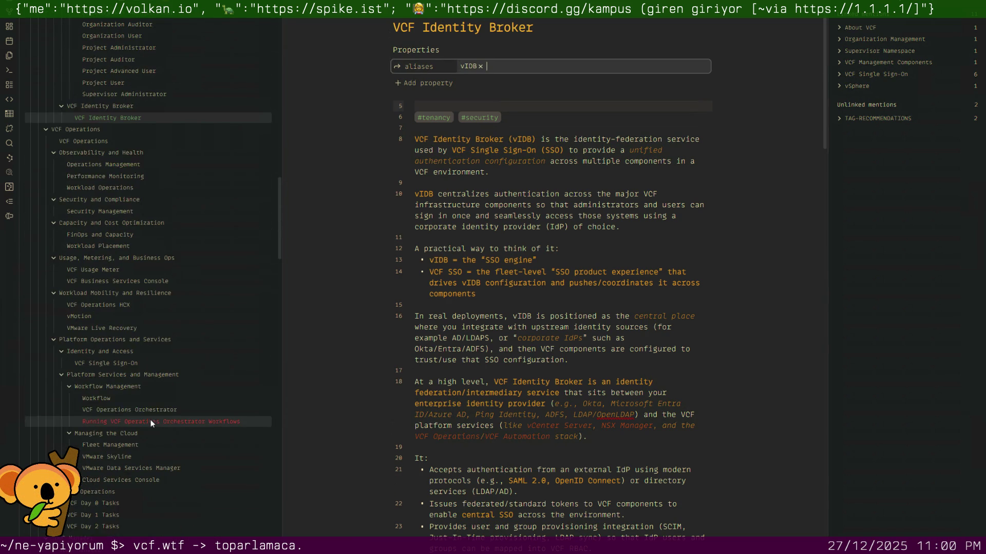
pyautogui.scroll(-3, 151, 446)
pyautogui.scroll(-1, 131, 458)
pyautogui.scroll(-2, 131, 459)
pyautogui.scroll(-2, 132, 455)
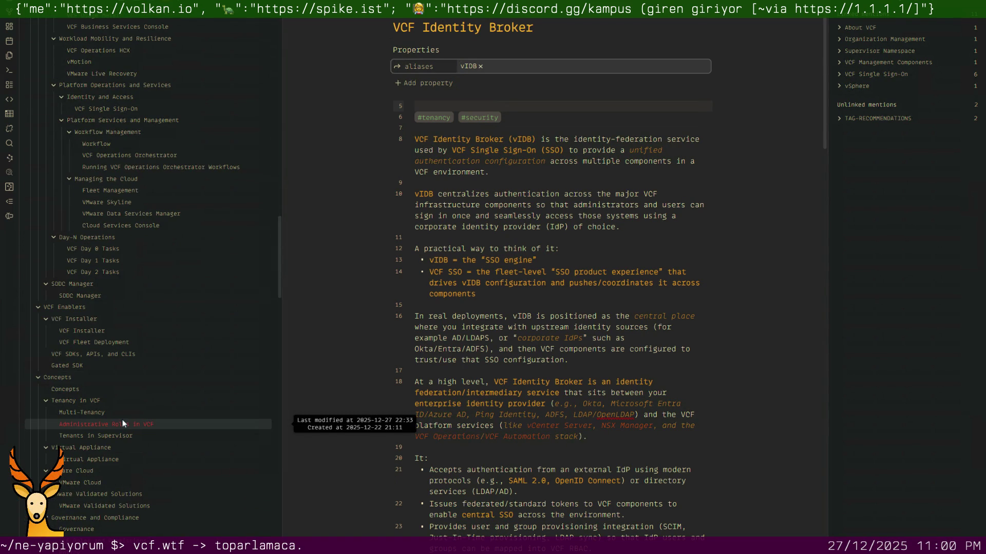
pyautogui.scroll(-1, 122, 420)
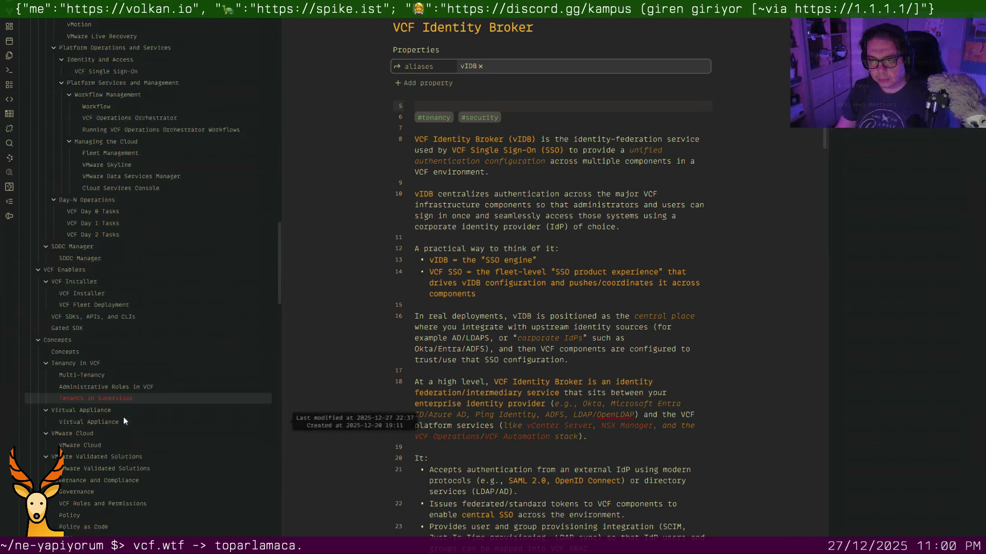
pyautogui.scroll(-1, 124, 417)
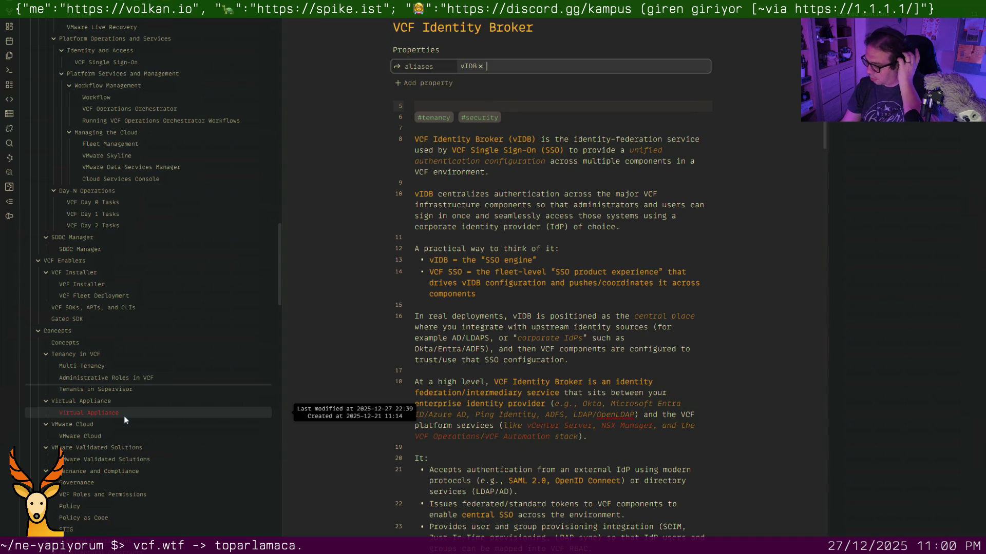
pyautogui.scroll(-1, 124, 416)
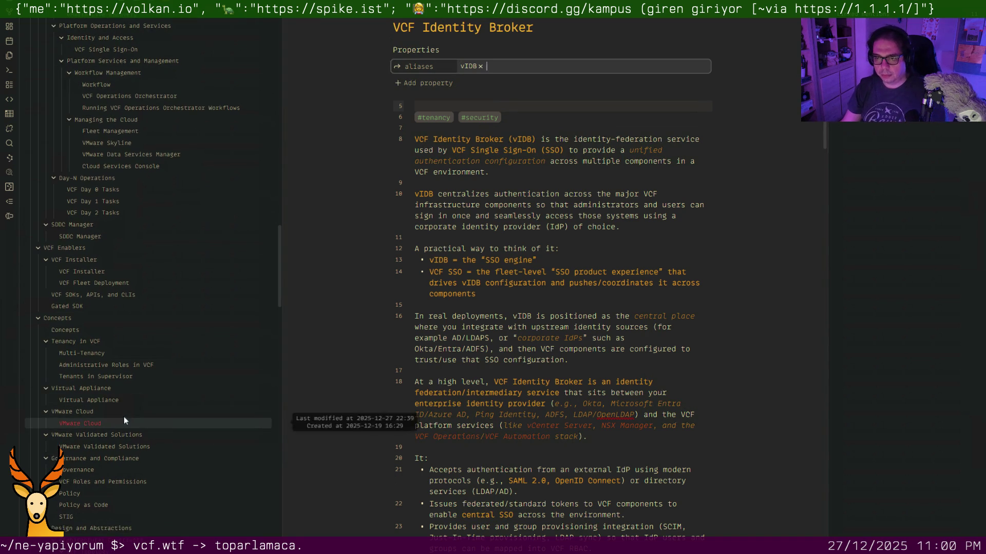
pyautogui.scroll(-5, 124, 416)
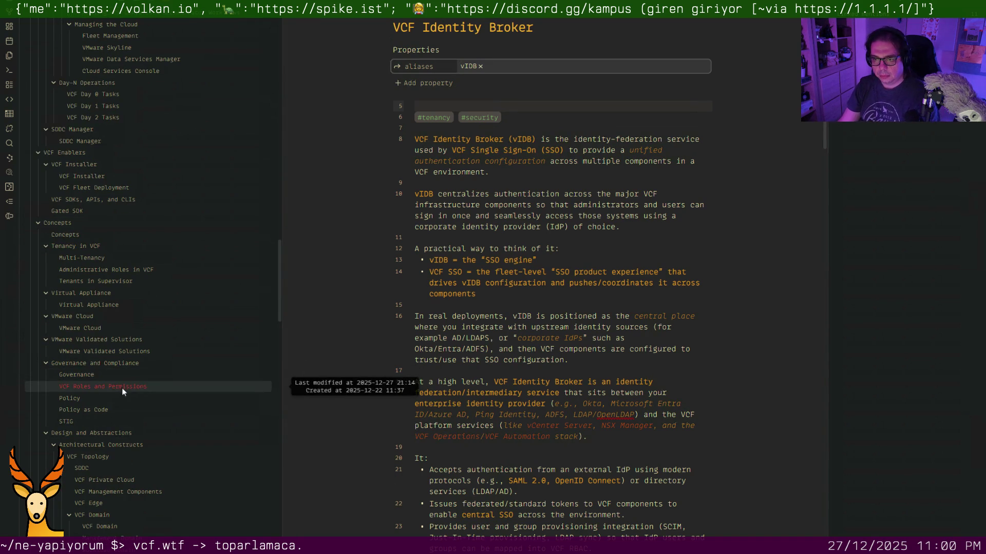
pyautogui.scroll(-2, 136, 440)
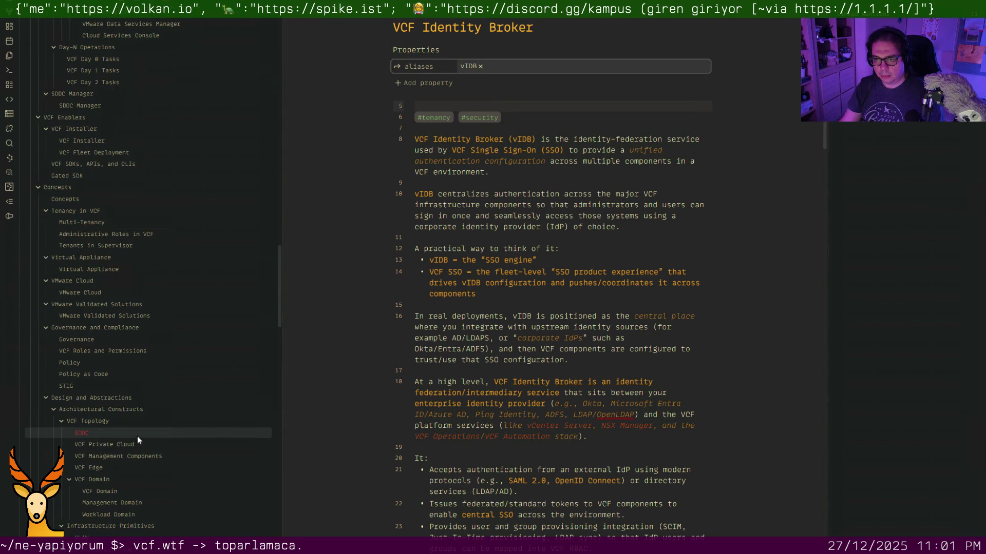
pyautogui.scroll(-3, 137, 436)
pyautogui.scroll(-3, 139, 451)
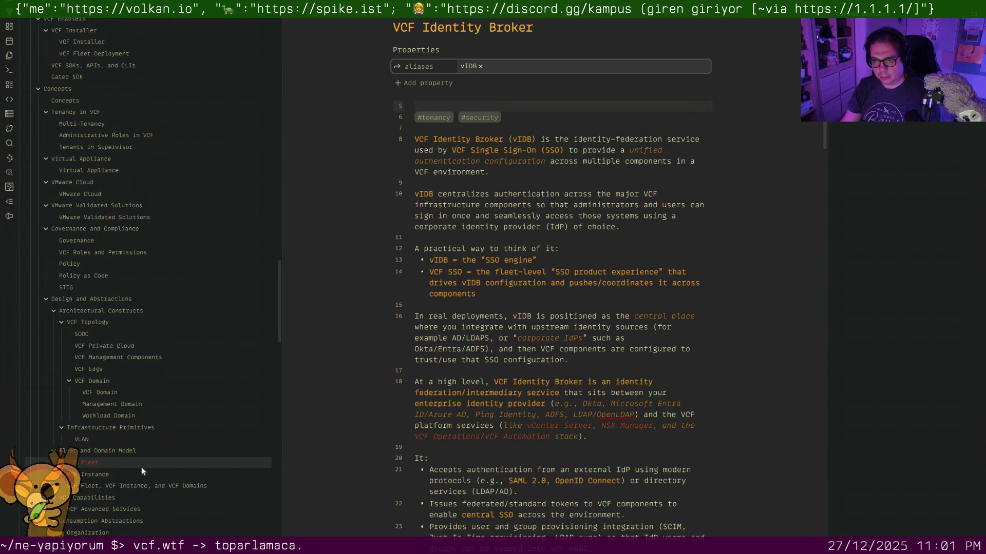
pyautogui.scroll(-1, 142, 481)
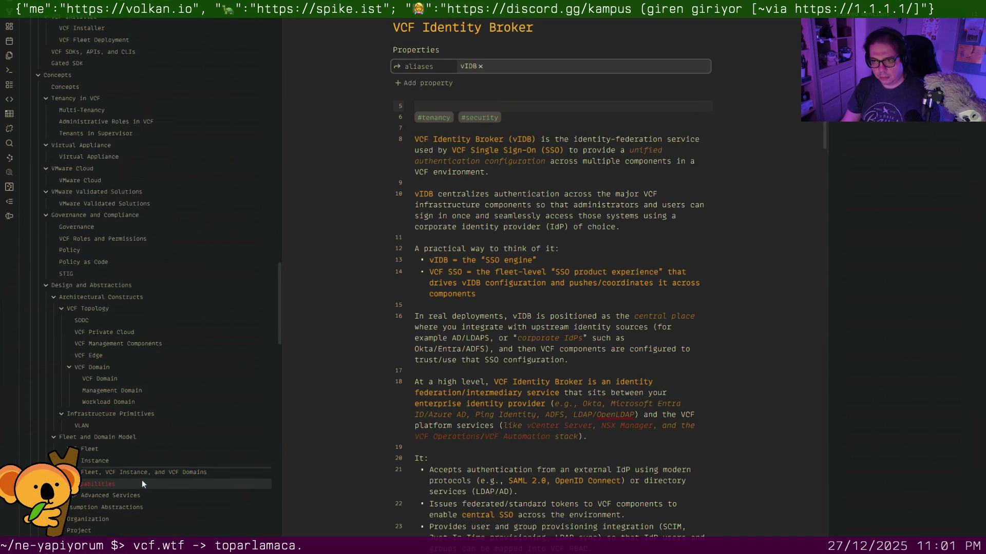
pyautogui.scroll(-3, 141, 477)
pyautogui.scroll(-3, 134, 443)
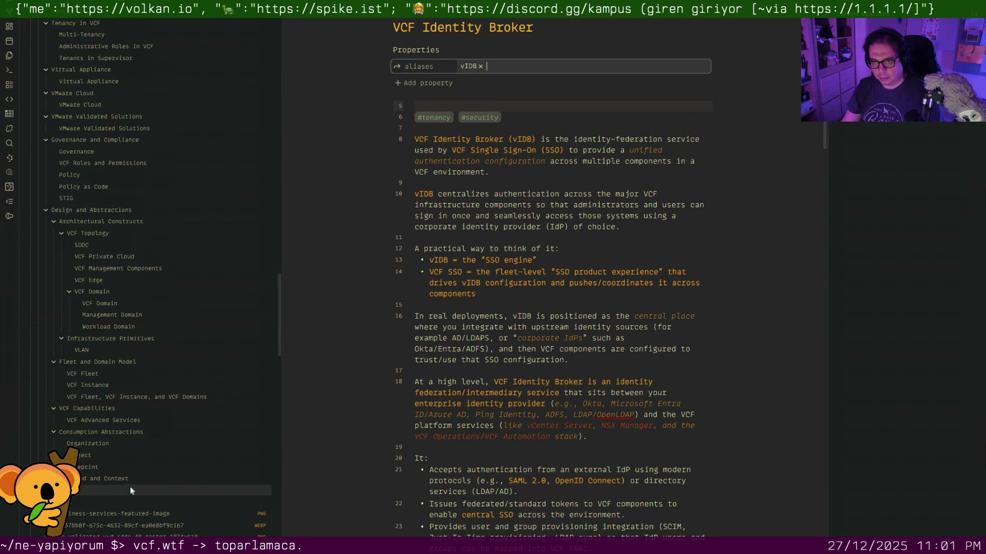
pyautogui.scroll(5, 138, 460)
pyautogui.scroll(5, 137, 461)
pyautogui.scroll(5, 137, 460)
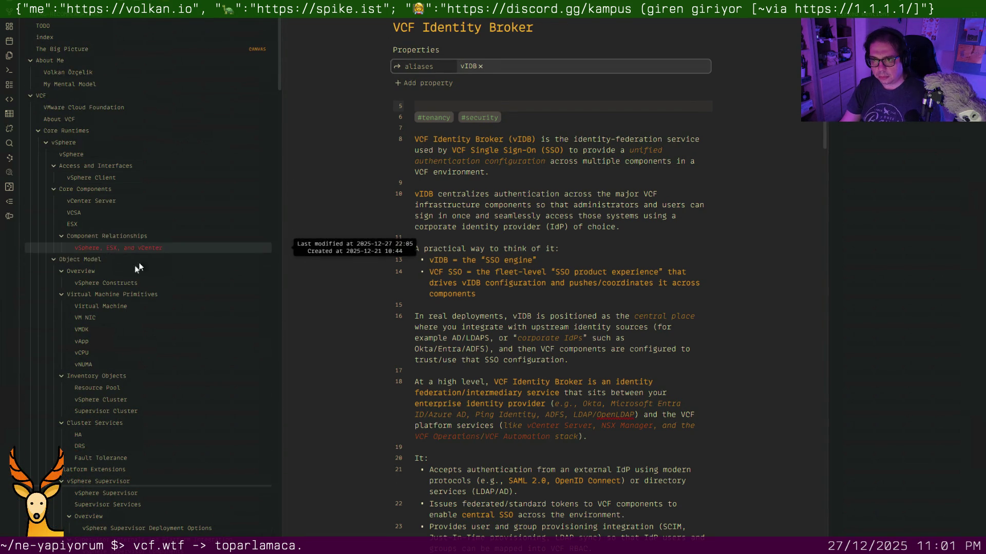
# Add OpenLDAP to the spelling dictionary and navigate back to the previous note.
pyautogui.rightClick(624, 414)
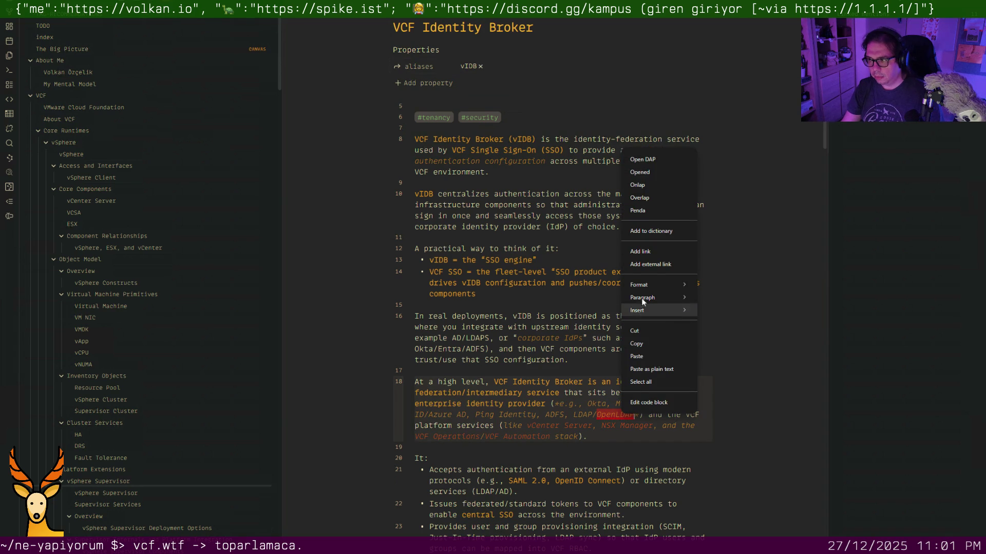
pyautogui.click(657, 230)
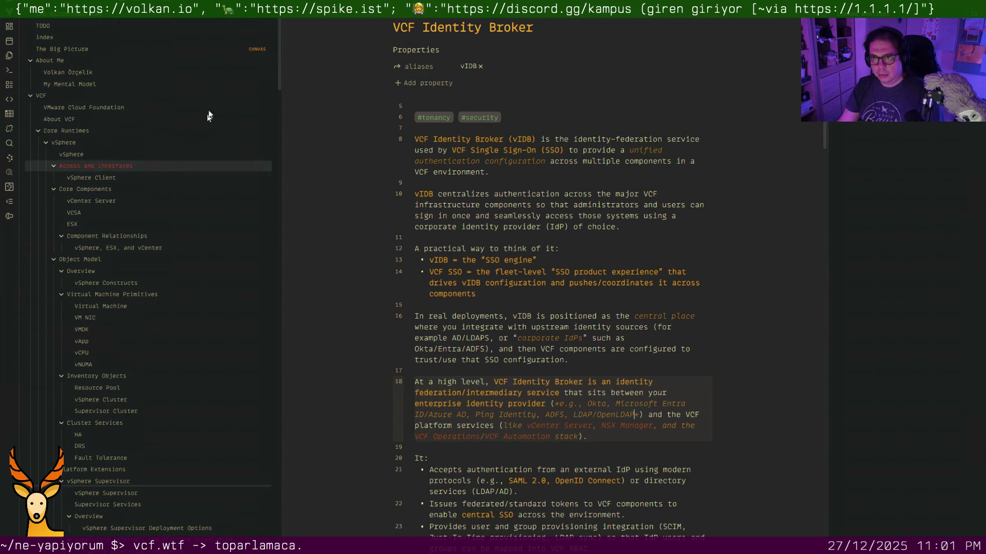
pyautogui.hotkey('ctrl', 'alt', 'Left')
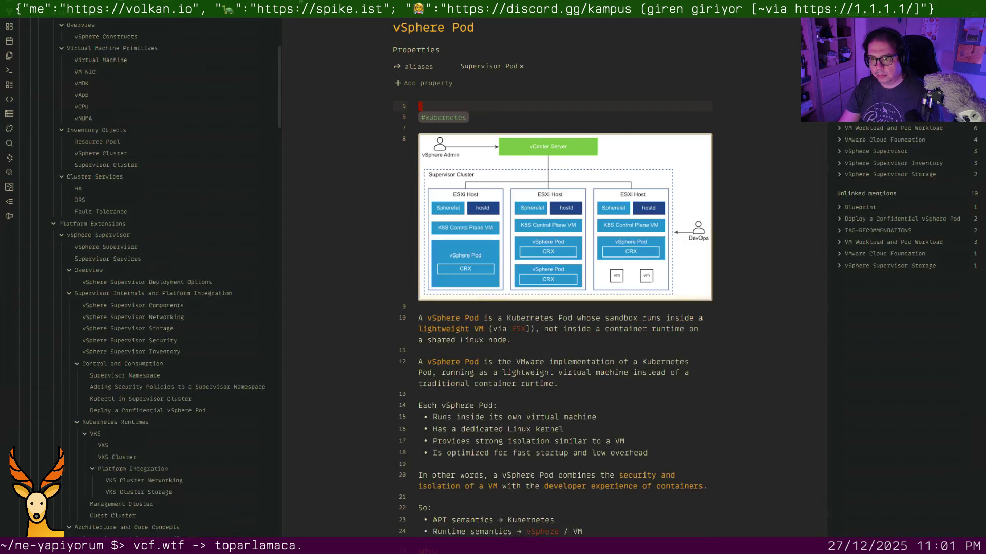
# Go back through recent notes, close Supervisor Cluster, and land on the Organization note via Project.
pyautogui.hotkey('ctrl', 'alt', 'Left')
pyautogui.hotkey('ctrl', 'alt', 'Left')
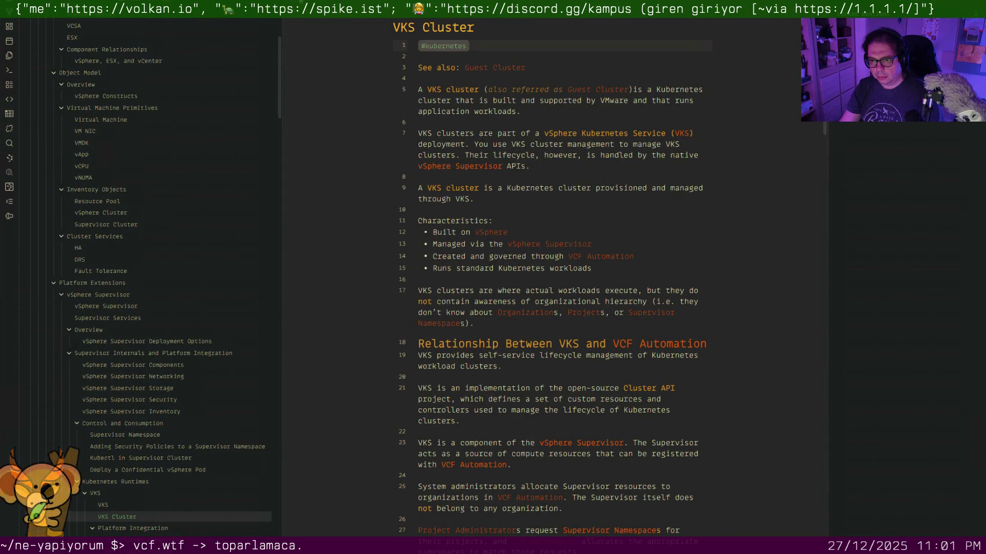
pyautogui.hotkey('ctrl', 'alt', 'Left')
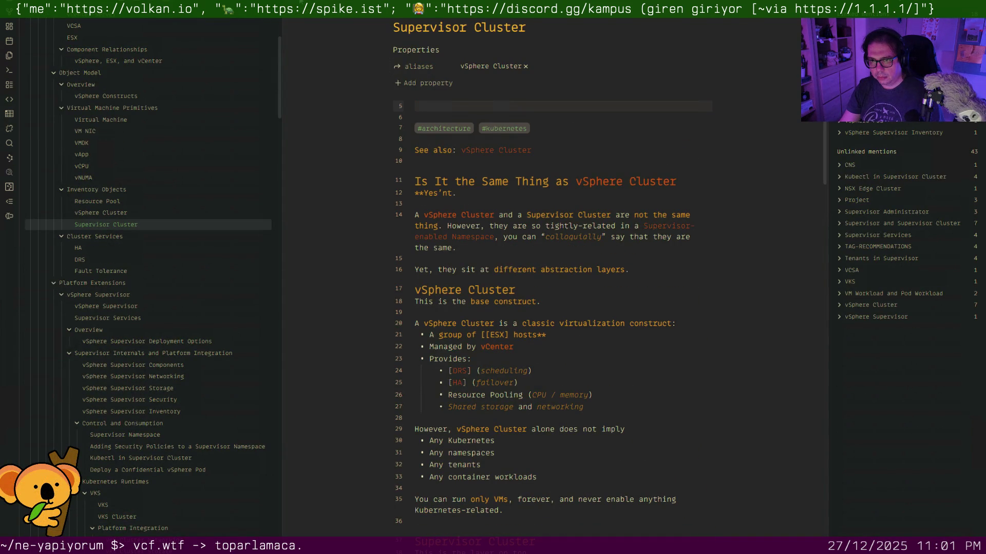
pyautogui.hotkey('ctrl', 'w')
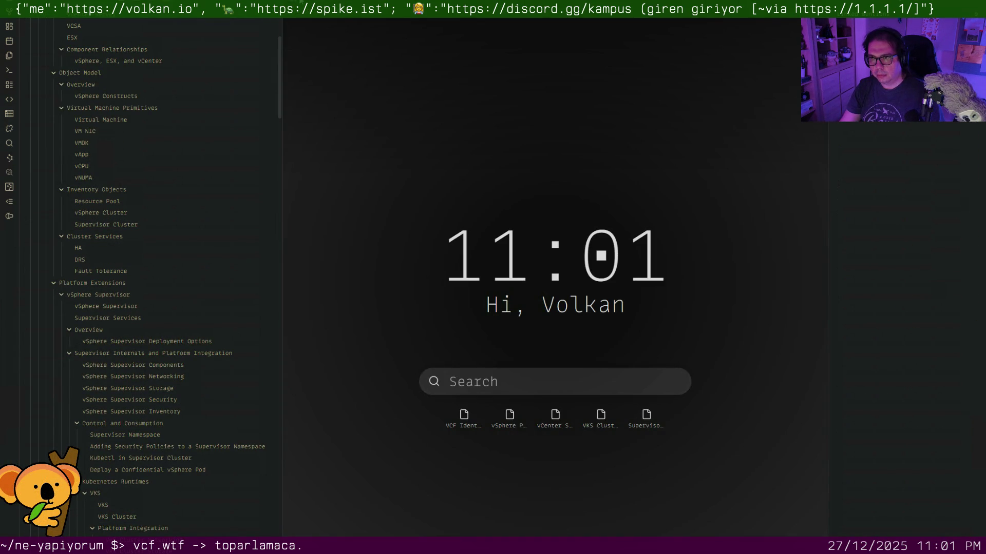
pyautogui.hotkey('ctrl', 'alt', 'Left')
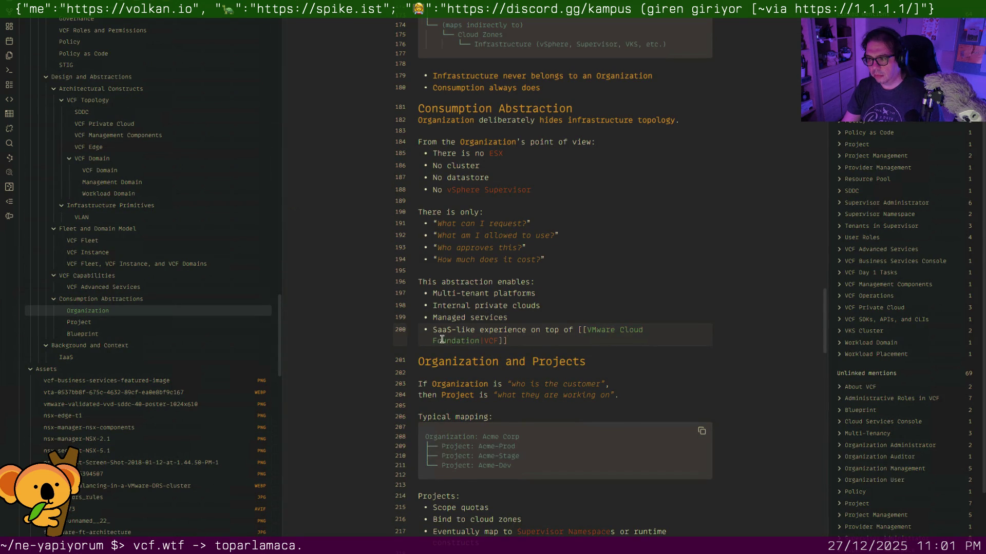
pyautogui.scroll(-3, 441, 340)
pyautogui.scroll(-2, 442, 338)
pyautogui.scroll(-4, 441, 338)
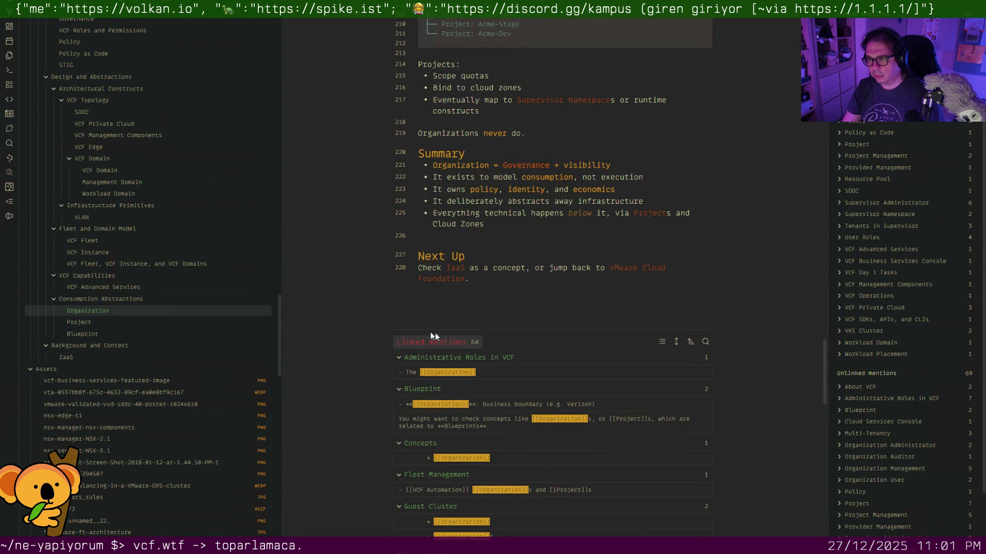
pyautogui.click(88, 325)
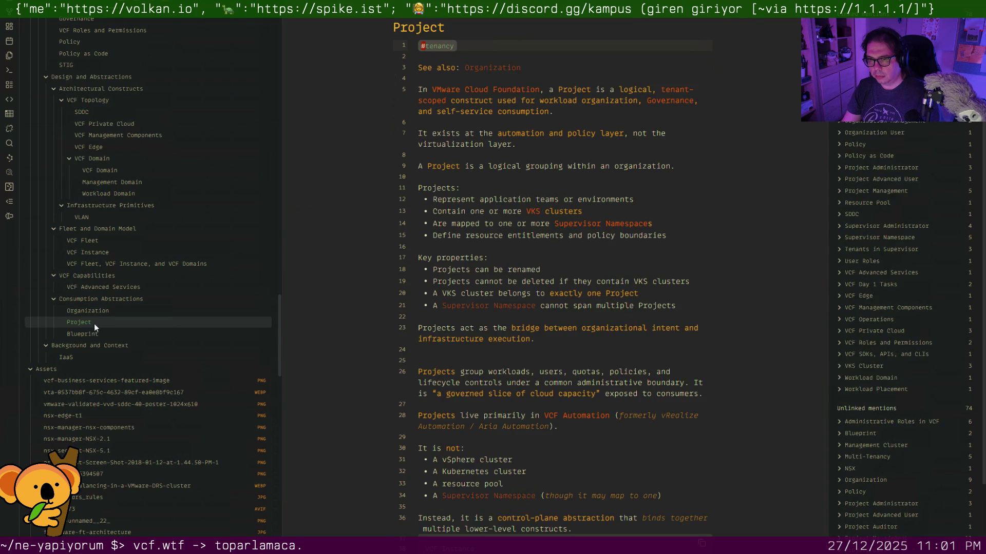
pyautogui.click(95, 312)
pyautogui.scroll(-5, 493, 355)
pyautogui.scroll(-3, 492, 354)
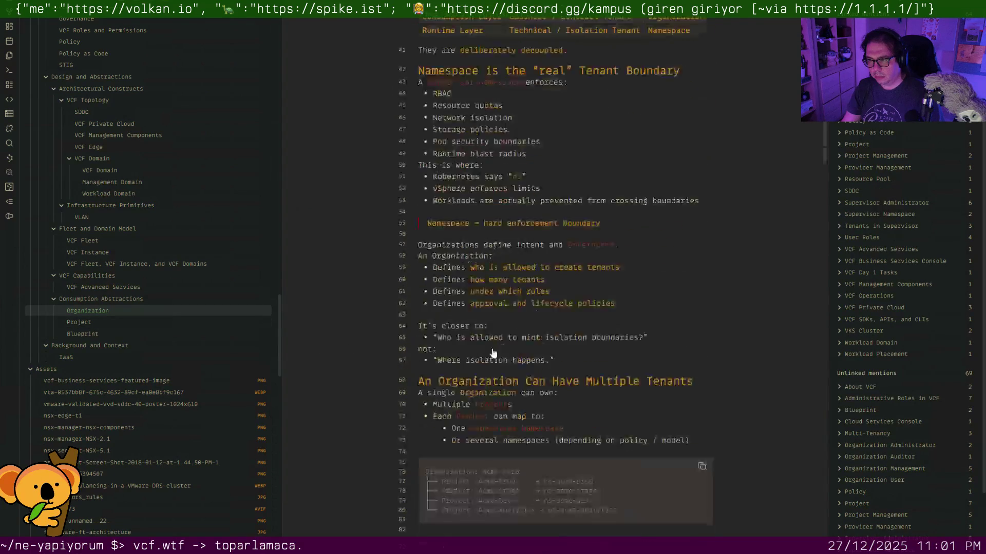
pyautogui.scroll(-5, 491, 351)
pyautogui.scroll(-5, 490, 346)
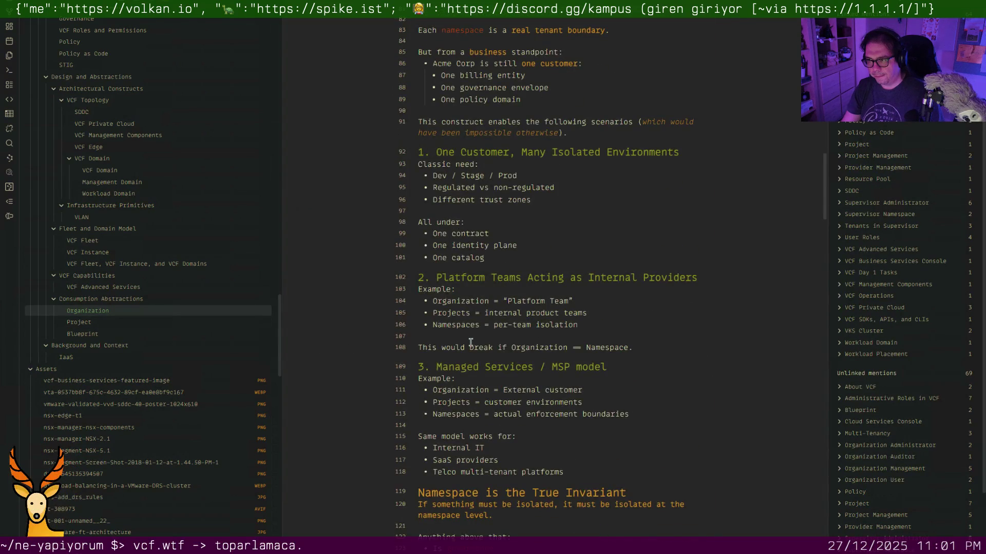
pyautogui.scroll(-5, 469, 342)
pyautogui.scroll(-5, 446, 316)
pyautogui.scroll(-1, 446, 316)
pyautogui.scroll(-5, 446, 316)
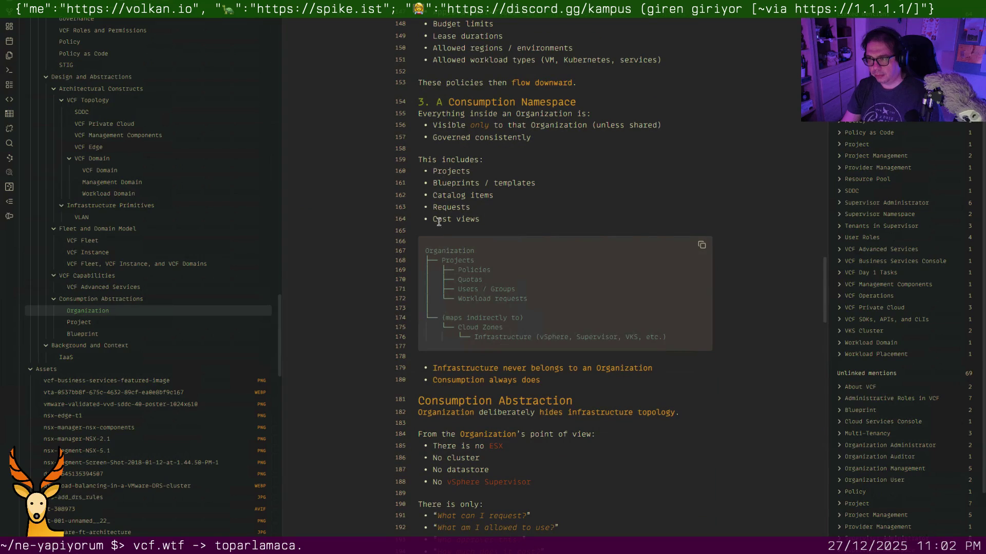
# Link the Projects and Blueprints bullets to the Project and Blueprint notes.
pyautogui.click(443, 171)
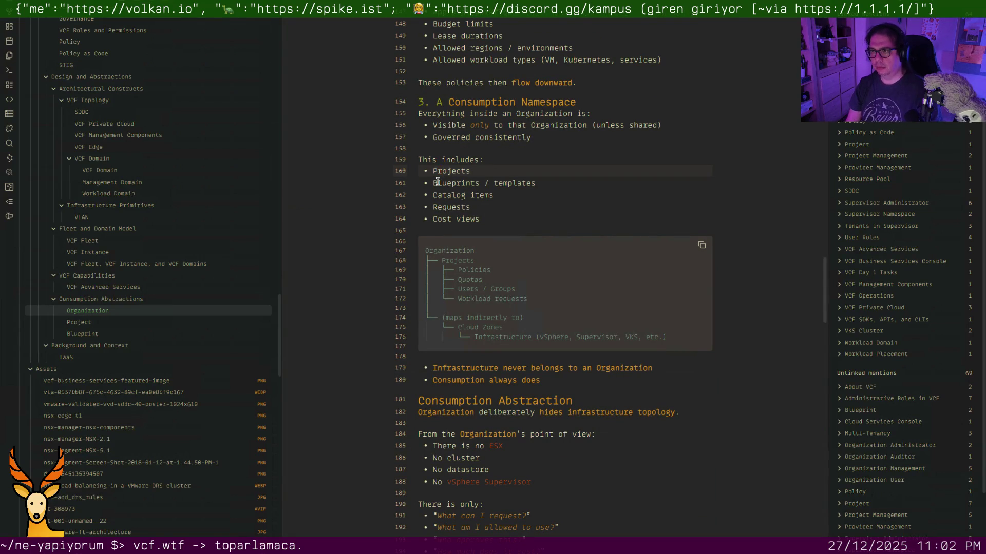
pyautogui.write('[[')
pyautogui.press('Right')
pyautogui.press('Right')
pyautogui.press('Right')
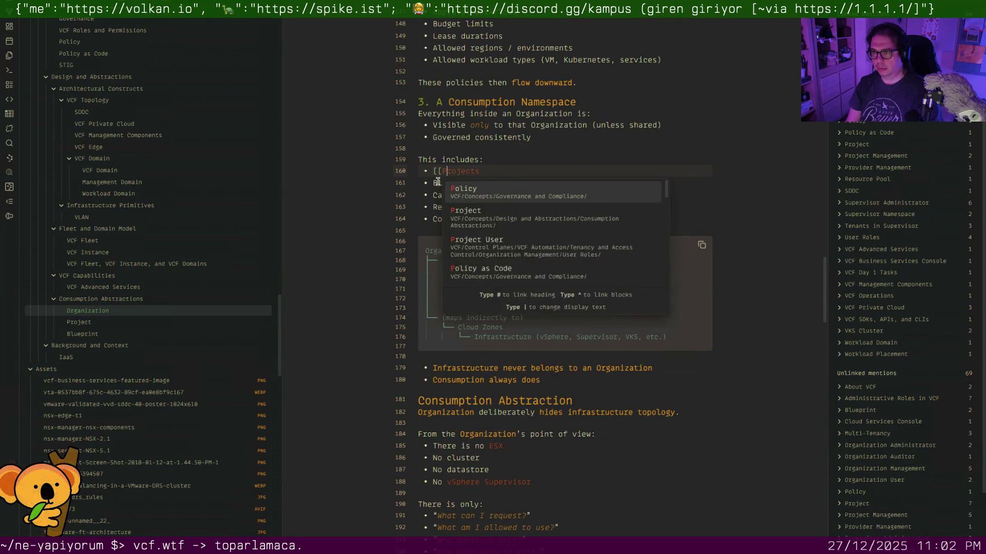
pyautogui.press('Return')
pyautogui.press('Down')
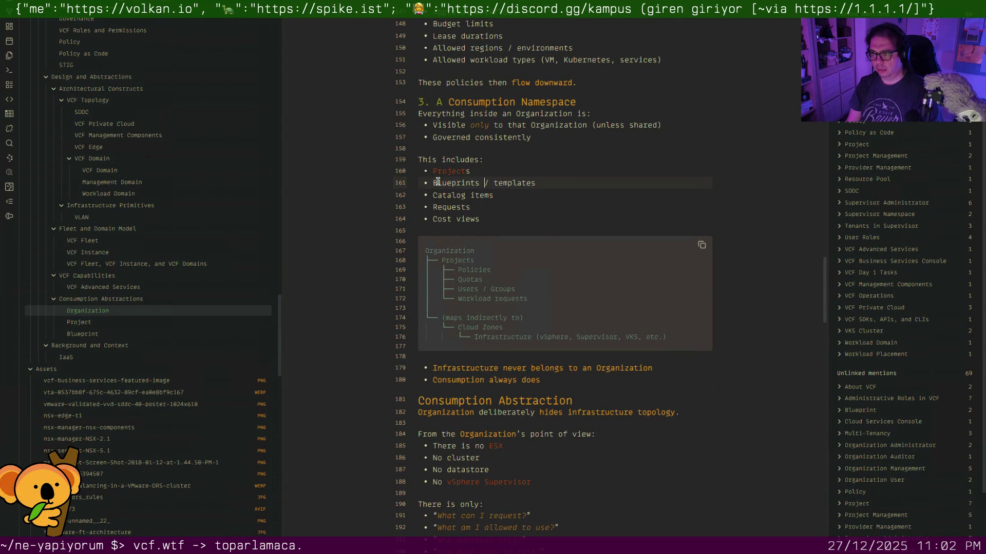
pyautogui.write('[[')
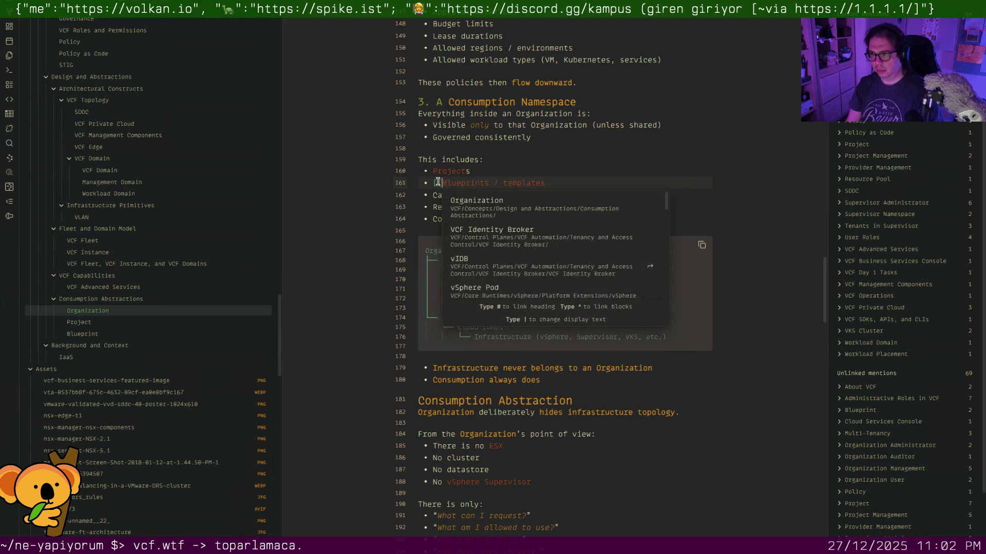
pyautogui.press('Right')
pyautogui.press('Right')
pyautogui.press('Right')
pyautogui.press('Return')
pyautogui.press('Right')
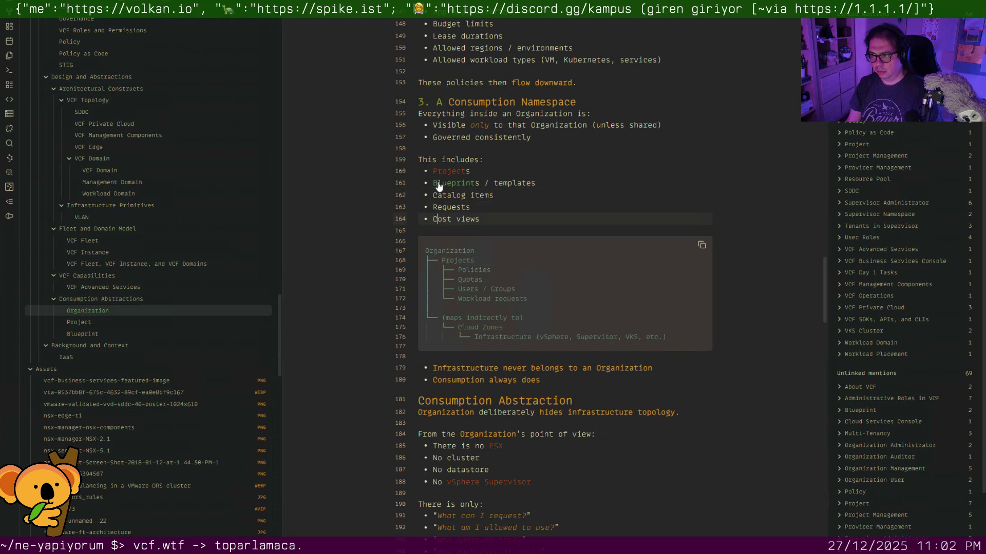
pyautogui.scroll(-3, 438, 186)
pyautogui.scroll(-1, 443, 200)
pyautogui.scroll(-2, 451, 230)
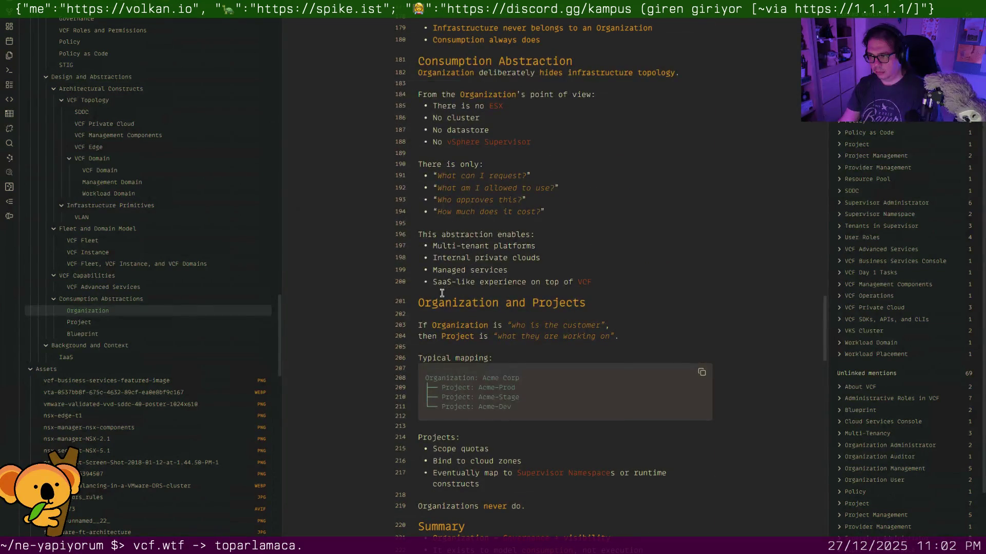
# Link Project in the Organization and Projects heading and on line 204.
pyautogui.click(537, 302)
pyautogui.write('[[')
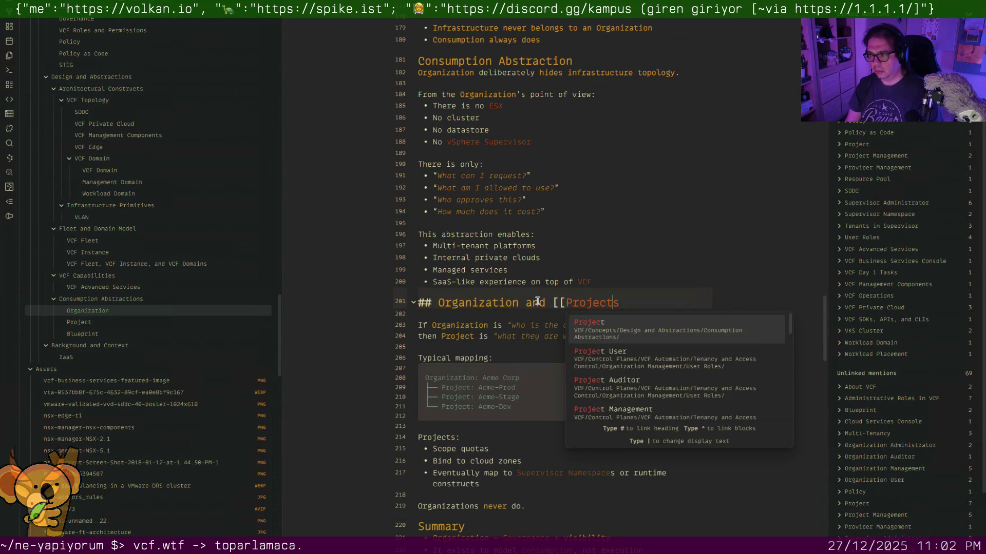
pyautogui.press('Return')
pyautogui.press('Down')
pyautogui.press('Down')
pyautogui.press('Down')
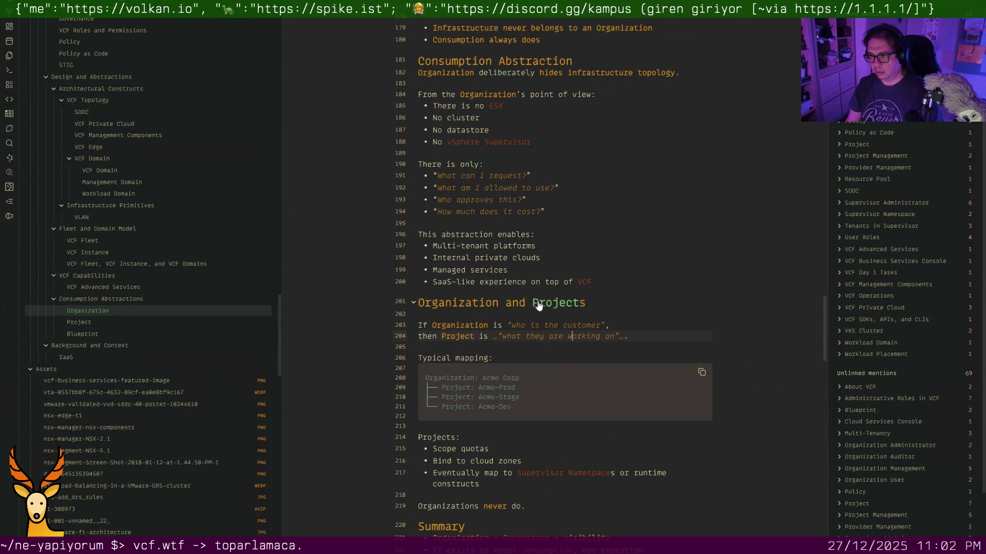
pyautogui.press('Left')
pyautogui.press('Left')
pyautogui.press('Left')
pyautogui.write('[[')
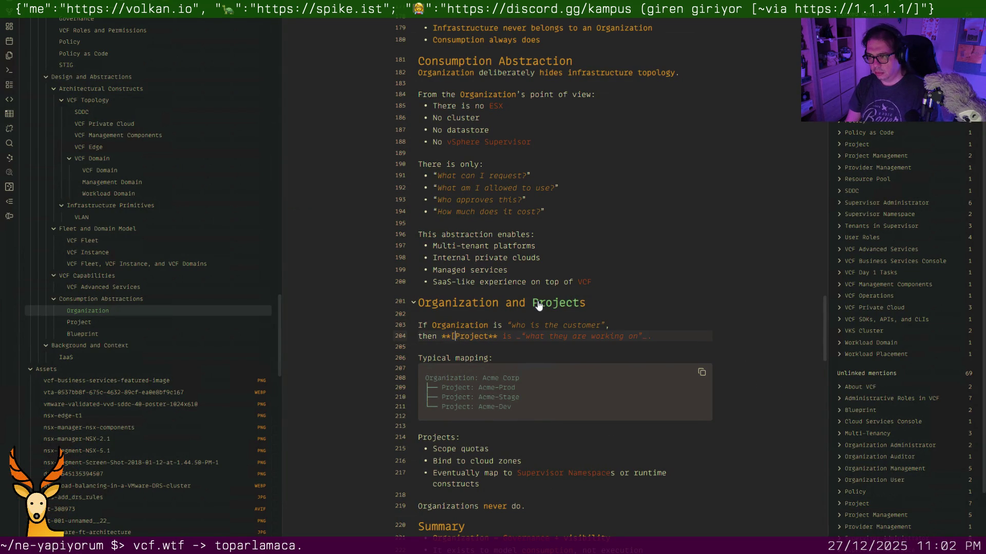
pyautogui.press('Return')
pyautogui.press('Down')
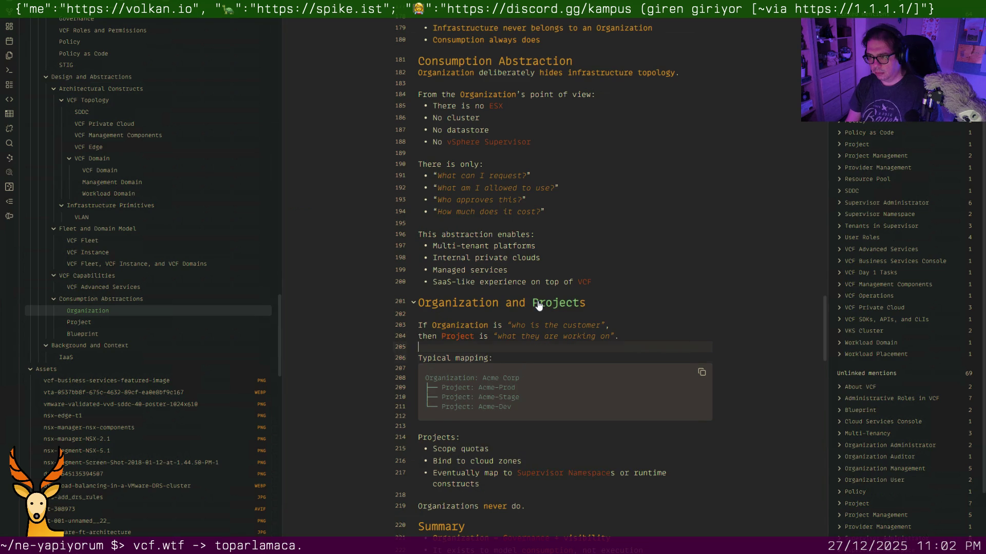
pyautogui.scroll(-3, 534, 272)
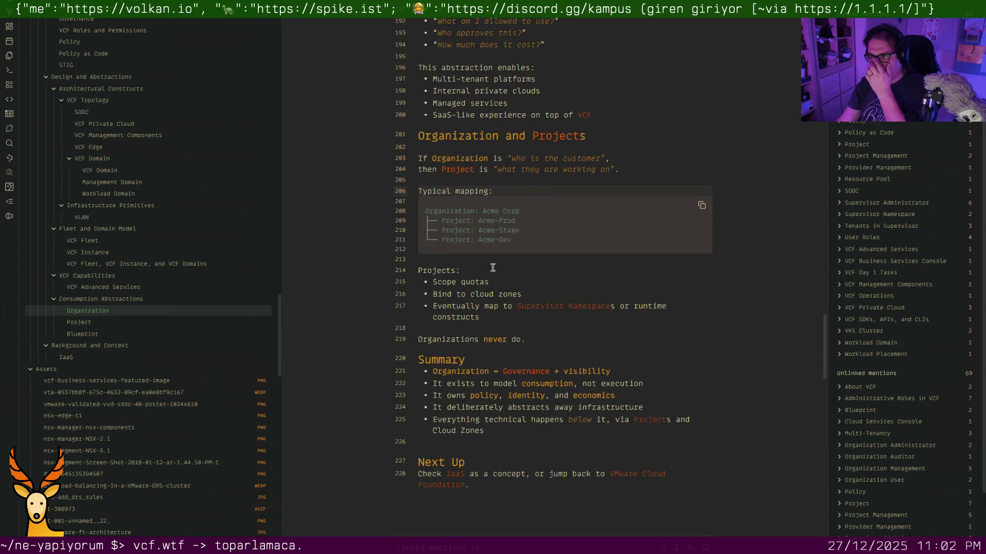
# Link the Projects: line, delete the empty line after Cloud Zones, and move to the Project note.
pyautogui.click(487, 269)
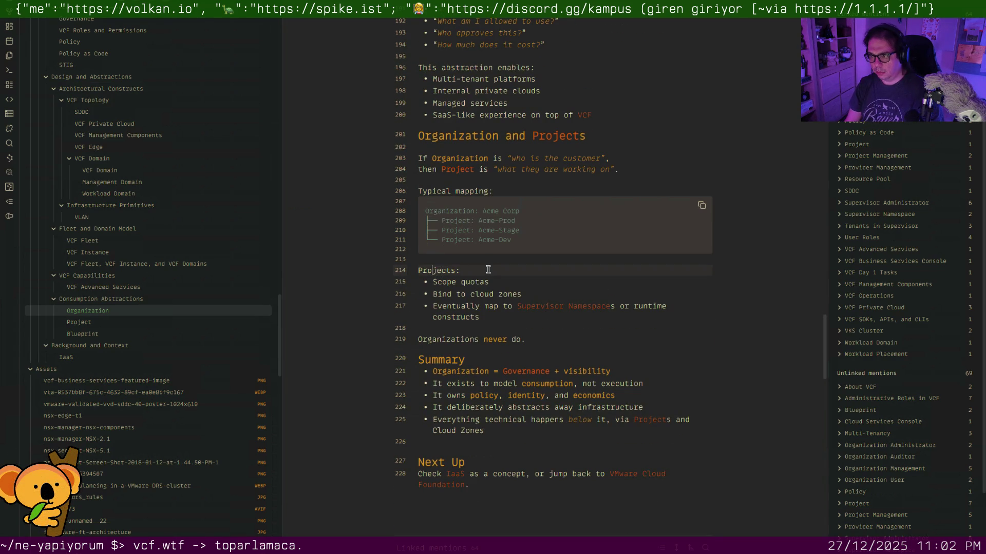
pyautogui.write('[[')
pyautogui.press('Right')
pyautogui.press('Right')
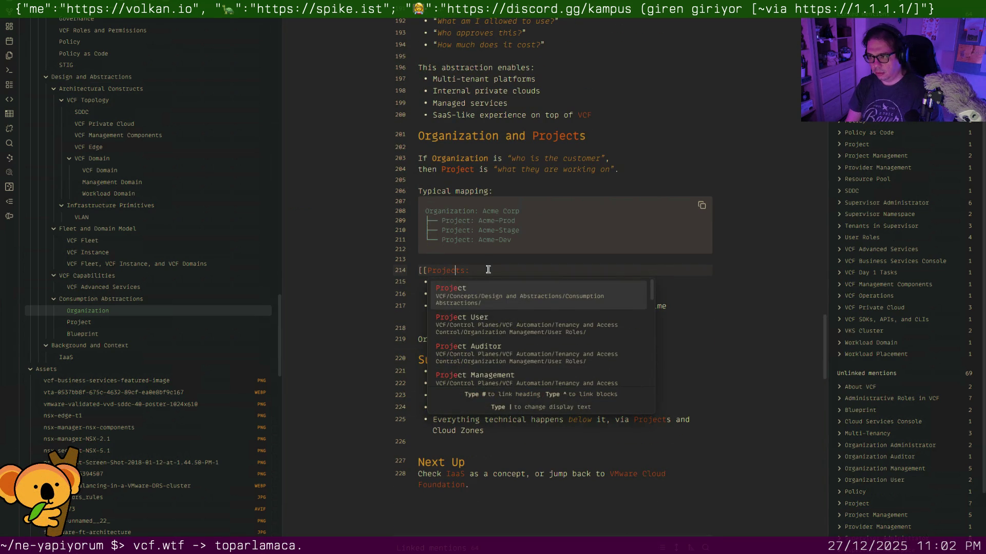
pyautogui.hotkey('ctrl', 'z')
pyautogui.press('Down')
pyautogui.press('Down')
pyautogui.press('Down')
pyautogui.press('Down')
pyautogui.press('Down')
pyautogui.press('Down')
pyautogui.press('Down')
pyautogui.press('Down')
pyautogui.press('Down')
pyautogui.press('Down')
pyautogui.press('Down')
pyautogui.press('BackSpace')
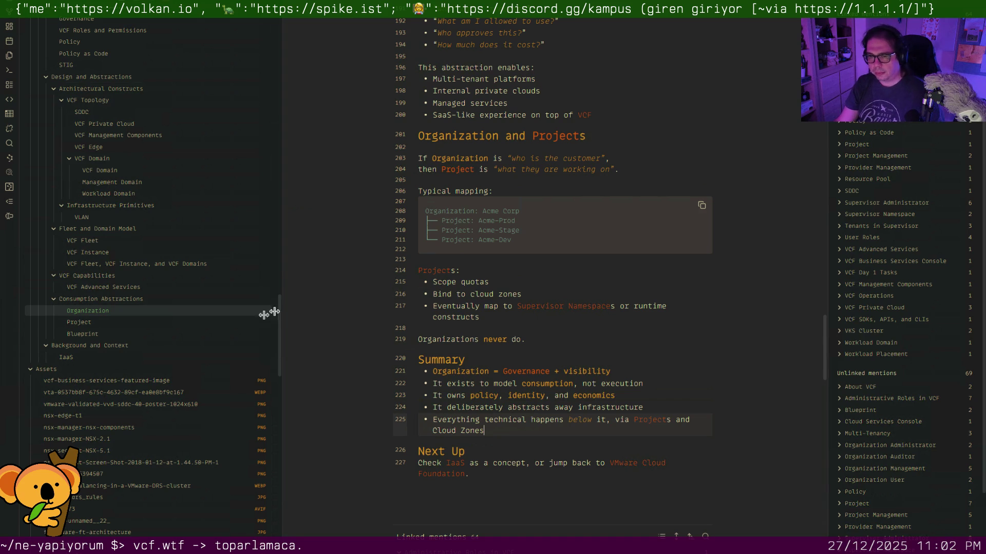
pyautogui.click(162, 324)
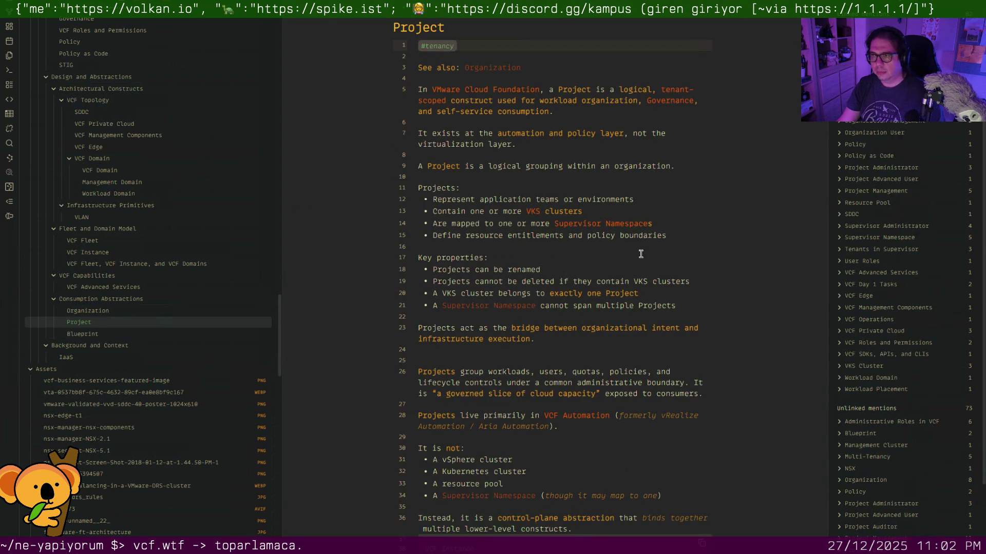
pyautogui.scroll(-3, 605, 251)
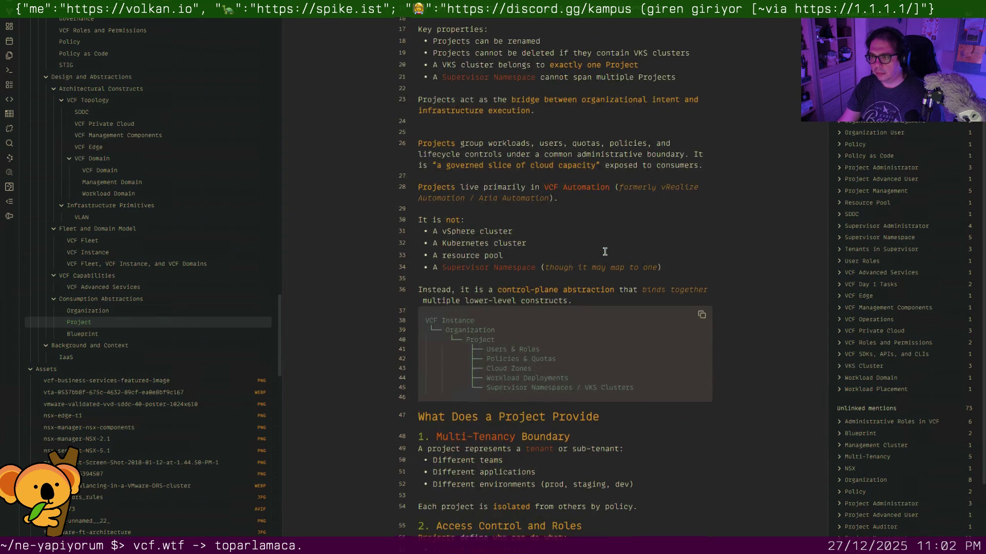
pyautogui.scroll(-1, 604, 252)
pyautogui.scroll(-3, 605, 252)
pyautogui.scroll(-3, 604, 252)
pyautogui.scroll(-4, 605, 251)
pyautogui.scroll(-1, 605, 252)
pyautogui.scroll(-1, 604, 251)
# Delete two blank lines under the clusters bullet, briefly visit VKS Cluster, and return to Project.
pyautogui.click(544, 223)
pyautogui.press('Delete')
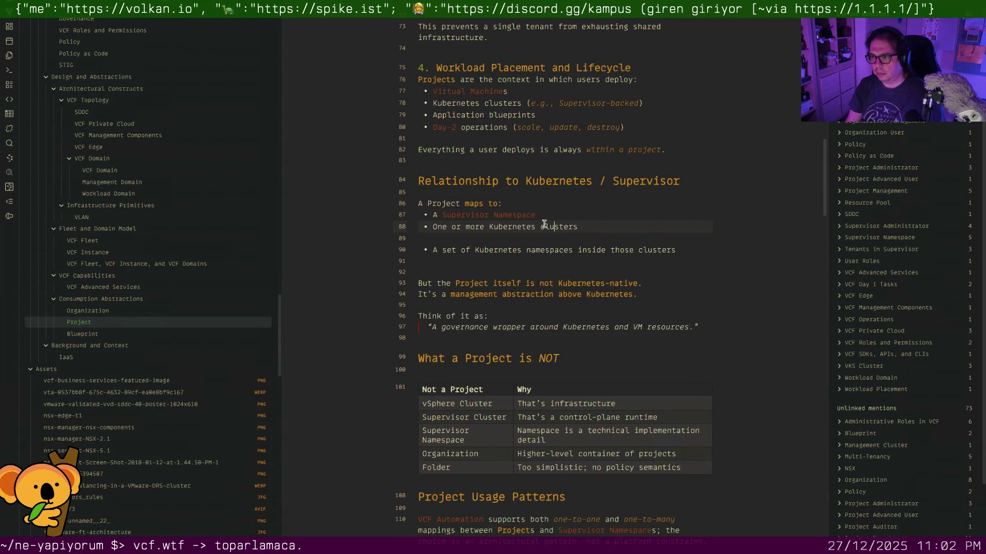
pyautogui.press('BackSpace')
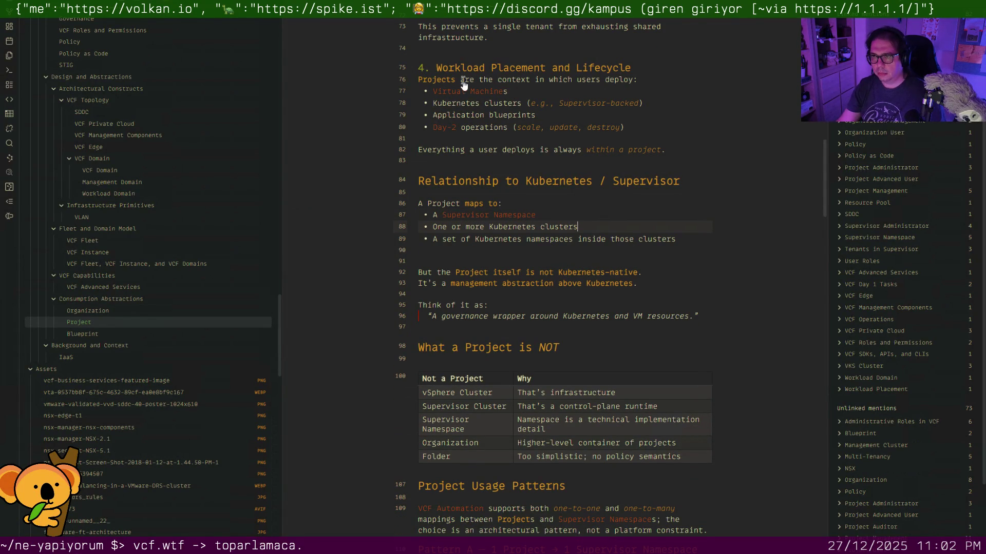
pyautogui.hotkey('ctrl', 'w')
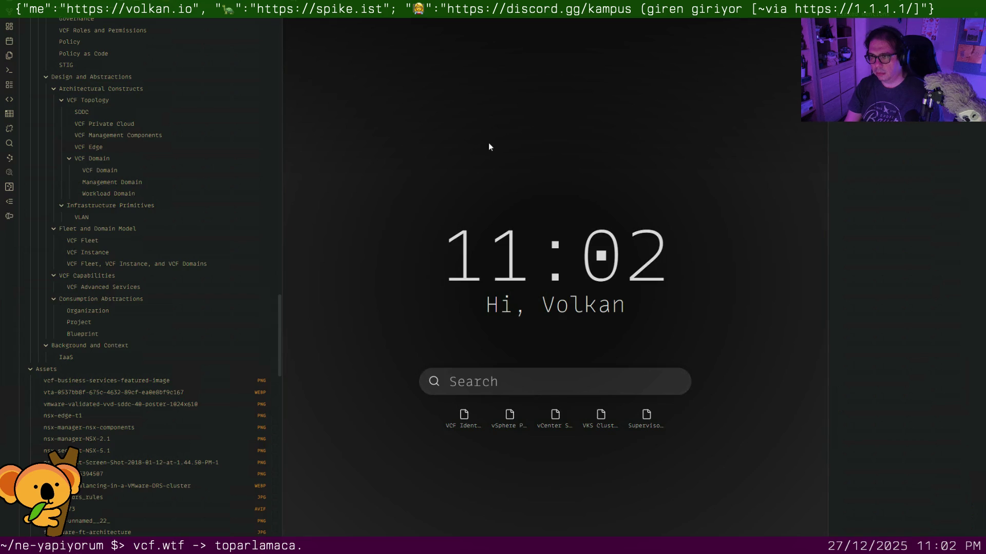
pyautogui.hotkey('ctrl', 'o')
pyautogui.write('vks clu')
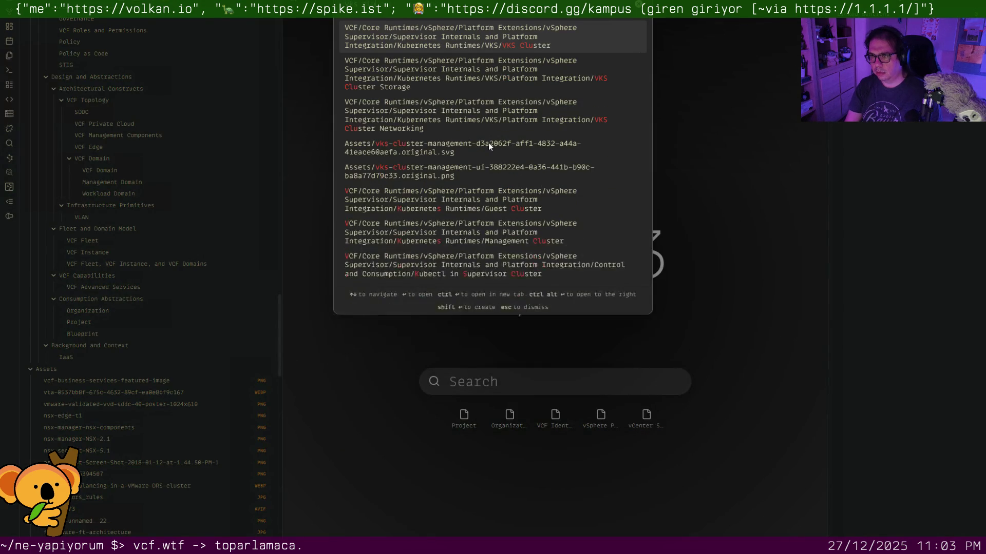
pyautogui.press('Return')
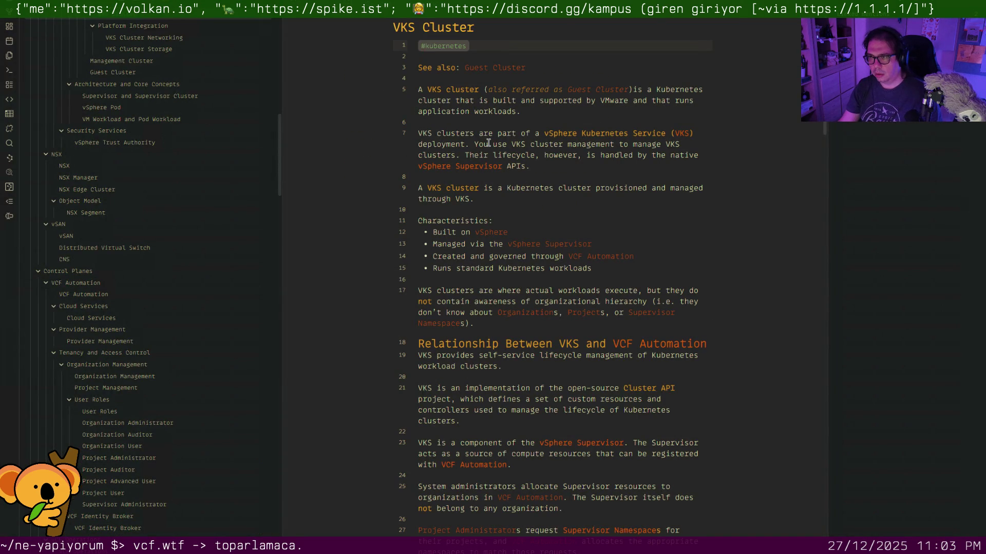
pyautogui.hotkey('ctrl', 'alt', 'Left')
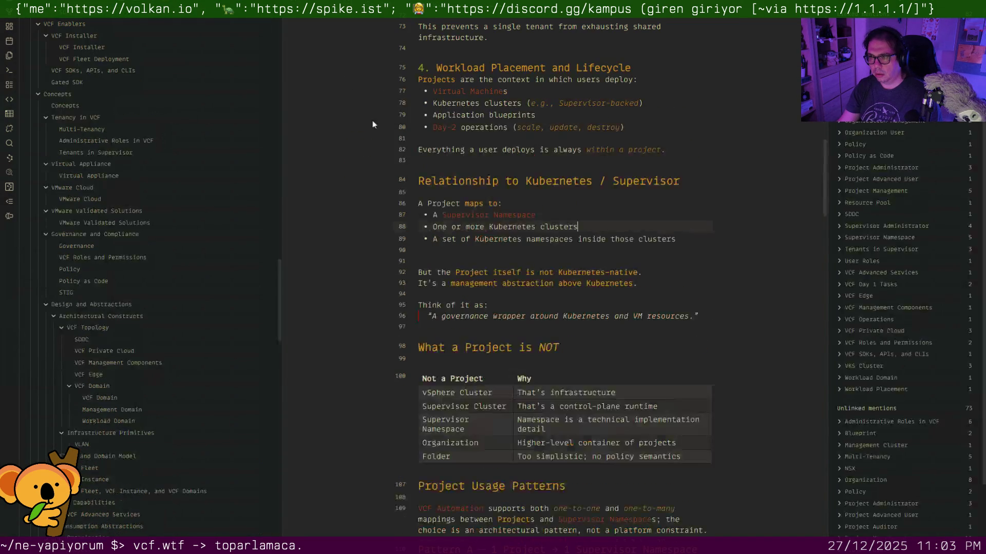
# Delete the blank lines after the bullet list and below the quote in the Project note.
pyautogui.press('BackSpace')
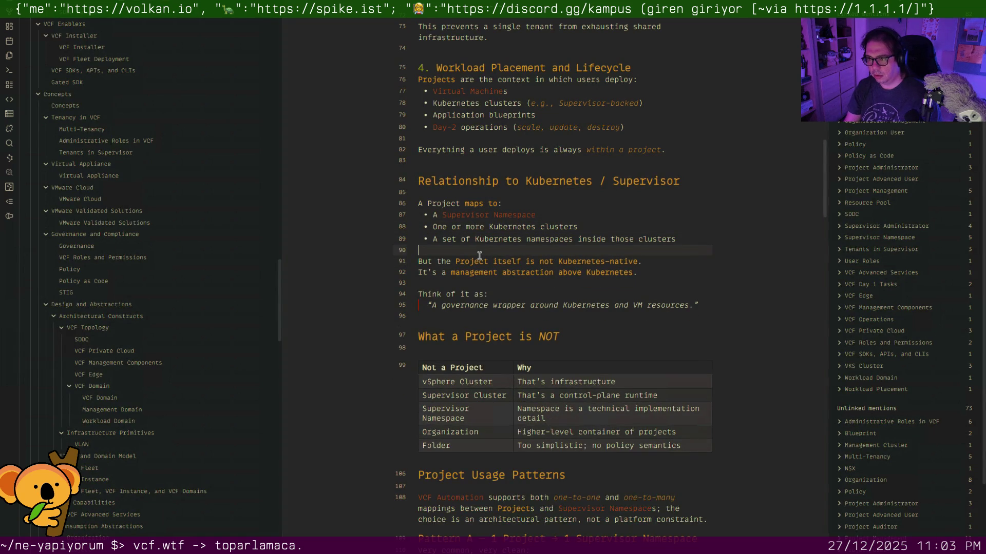
pyautogui.press('Down')
pyautogui.press('Down')
pyautogui.press('Down')
pyautogui.press('BackSpace')
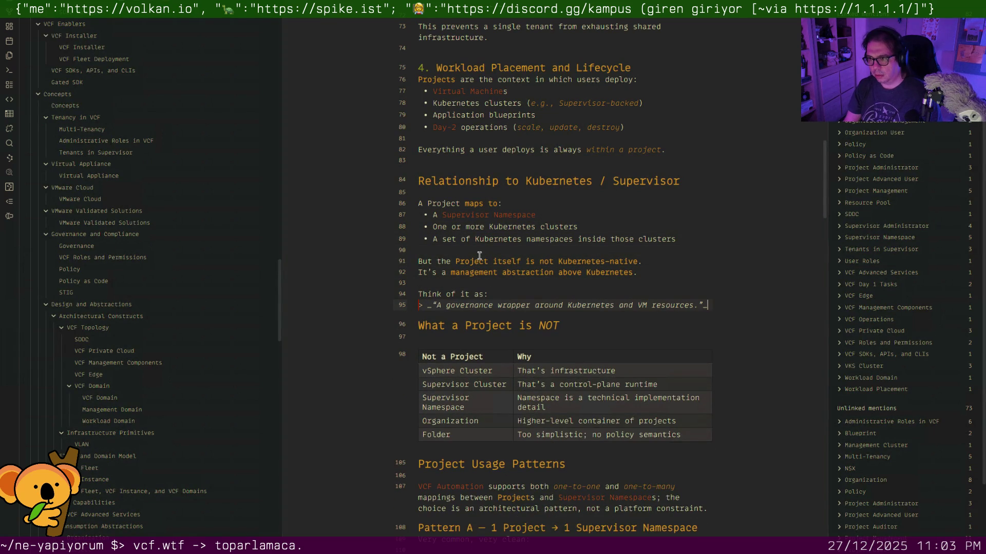
pyautogui.scroll(-2, 460, 335)
pyautogui.scroll(-4, 460, 339)
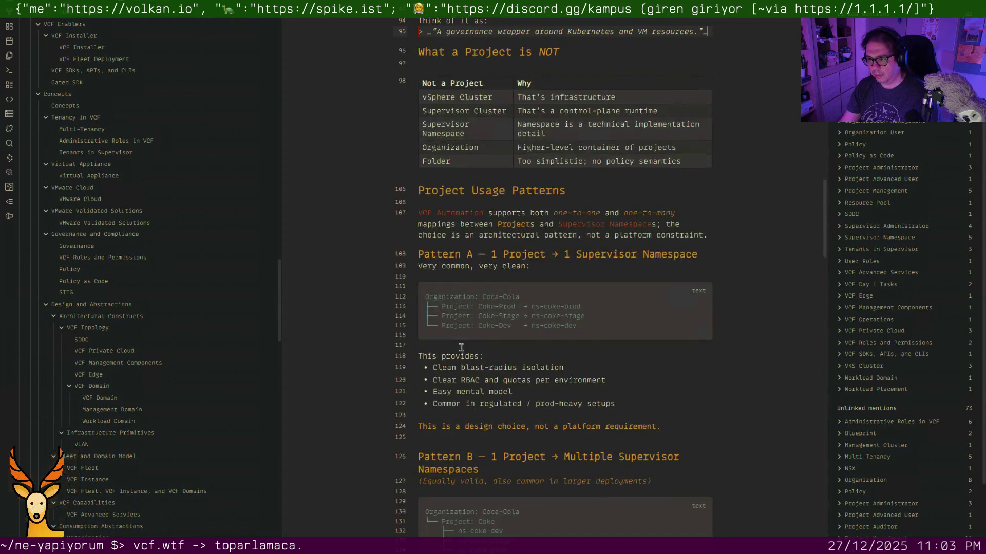
pyautogui.scroll(-4, 461, 347)
pyautogui.scroll(-1, 460, 347)
pyautogui.scroll(-2, 158, 485)
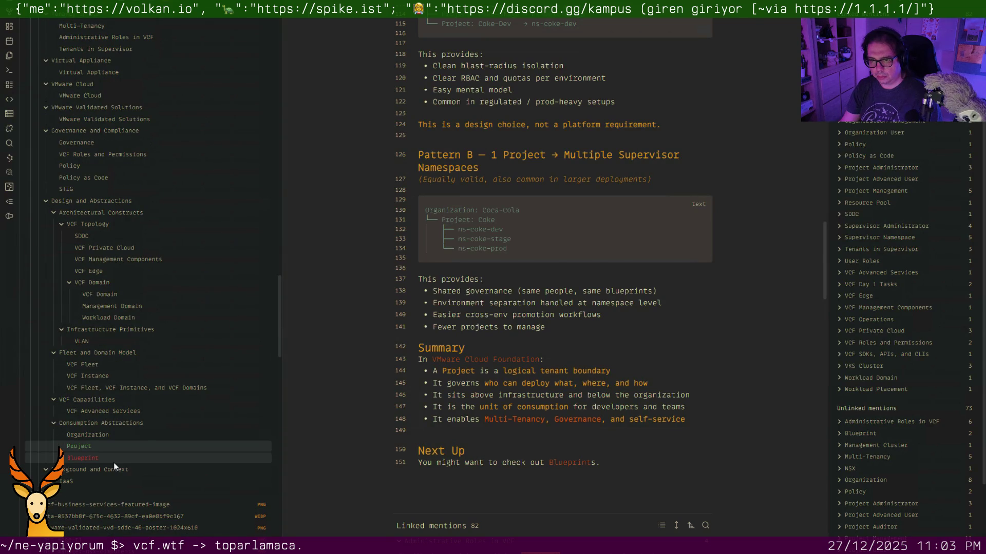
# Delete the empty line above the Template heading in the Blueprint note.
pyautogui.click(113, 461)
pyautogui.scroll(-4, 481, 157)
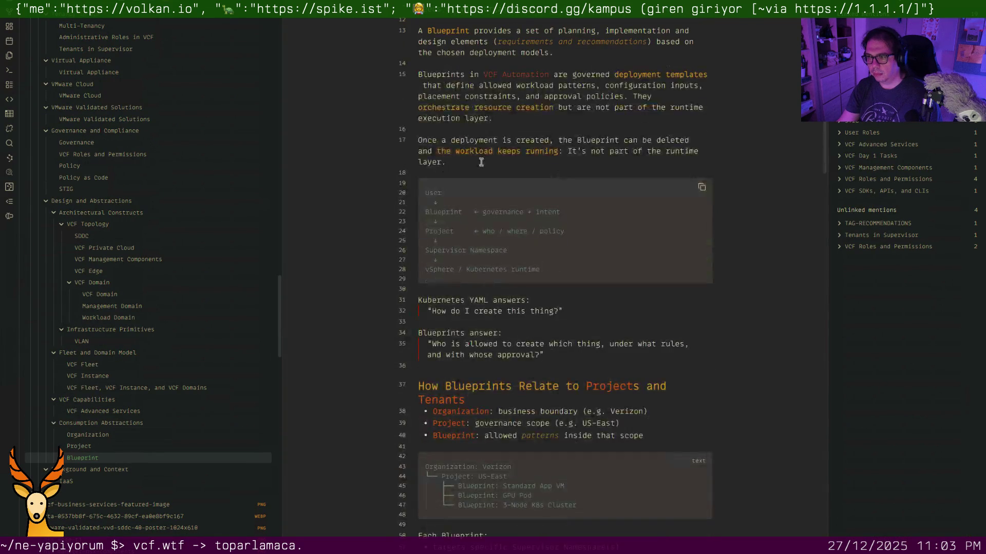
pyautogui.scroll(-3, 480, 166)
pyautogui.scroll(-2, 479, 177)
pyautogui.scroll(-5, 478, 180)
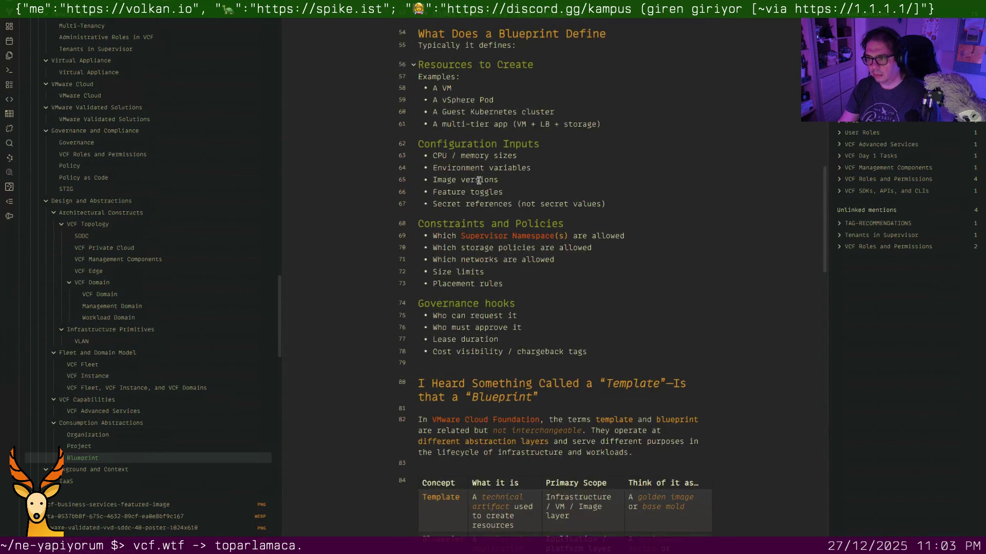
pyautogui.scroll(-5, 479, 180)
pyautogui.click(454, 131)
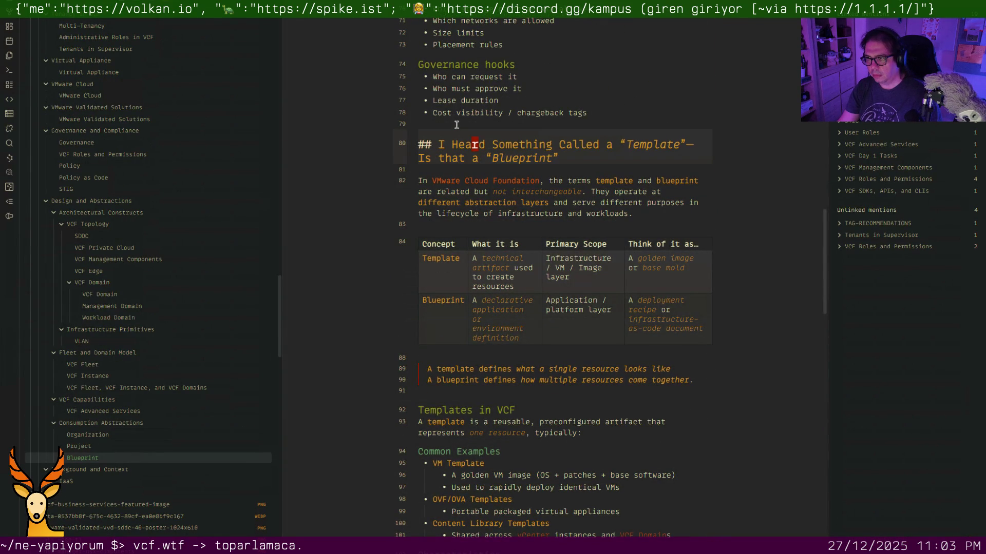
pyautogui.click(456, 124)
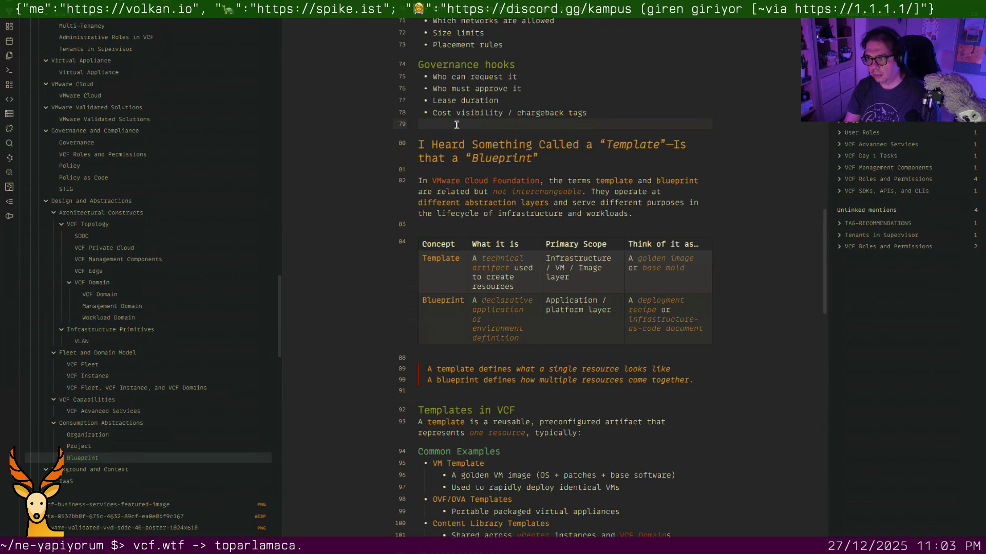
pyautogui.press('BackSpace')
pyautogui.scroll(-5, 463, 134)
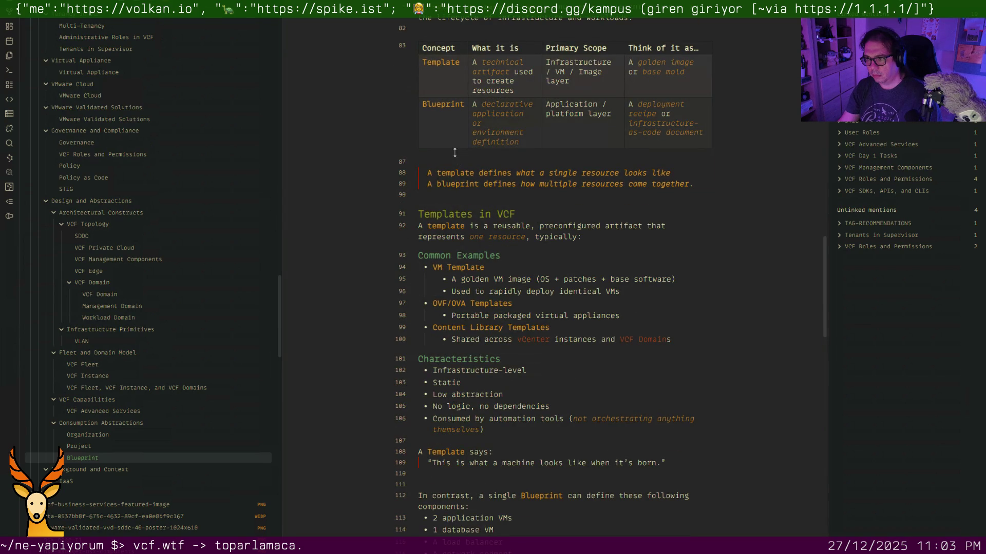
pyautogui.scroll(2, 435, 178)
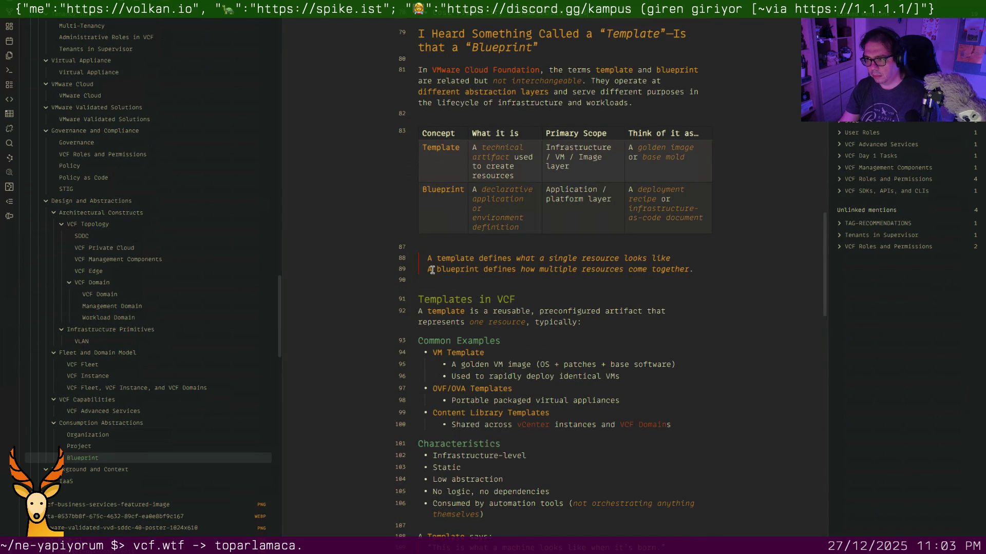
pyautogui.scroll(-2, 435, 269)
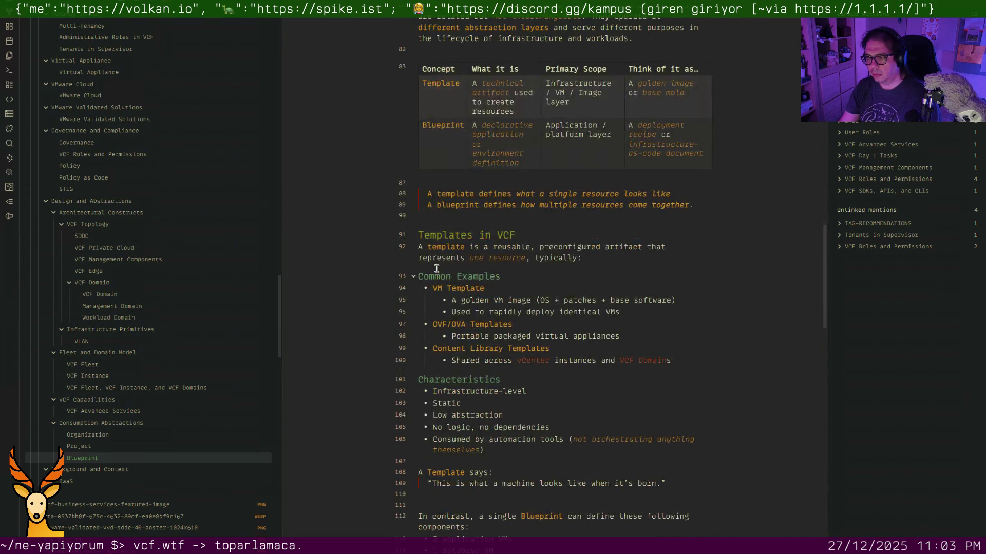
pyautogui.scroll(-5, 437, 269)
pyautogui.scroll(-4, 436, 269)
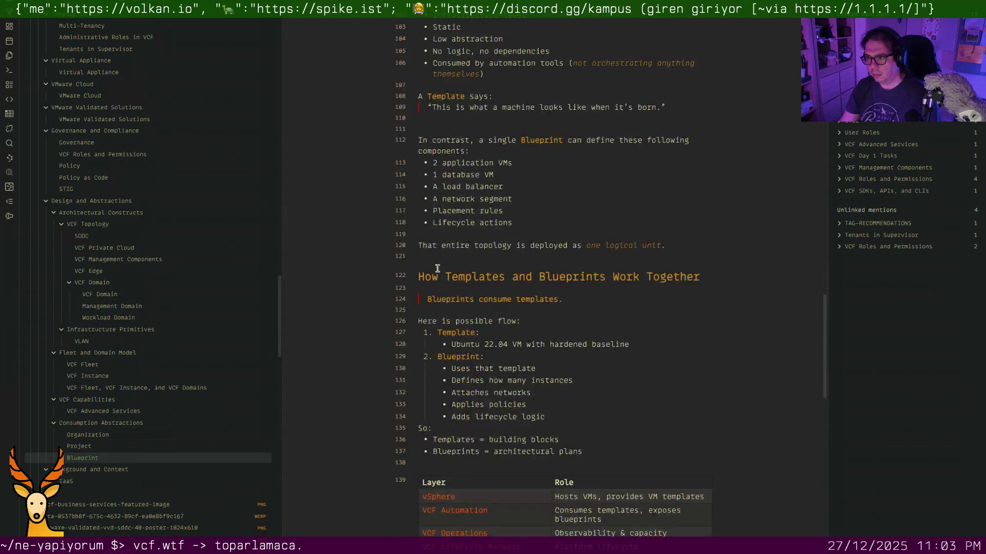
pyautogui.scroll(3, 438, 254)
# Delete the blank lines above the In contrast paragraph and line 120, then move to the IaaS note.
pyautogui.press('Delete')
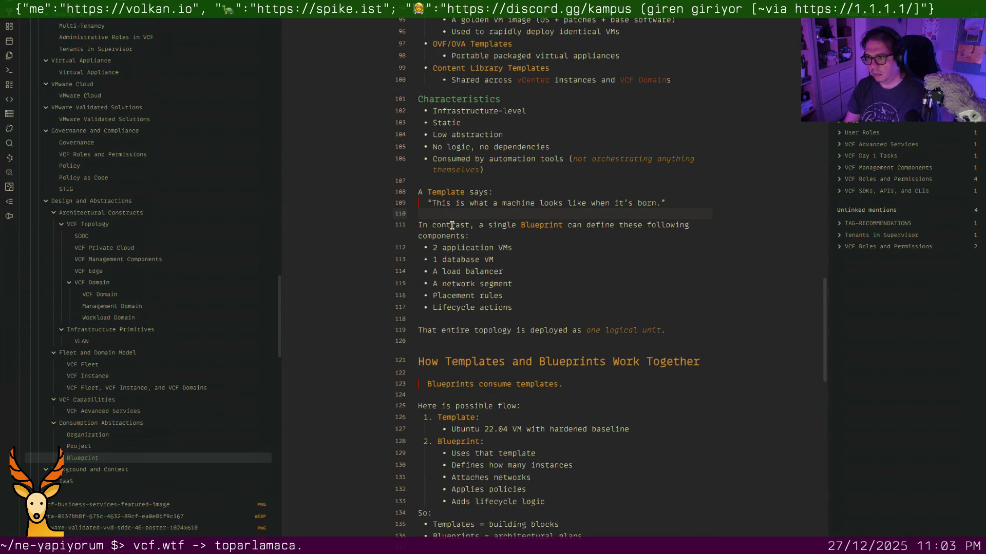
pyautogui.scroll(-4, 452, 225)
pyautogui.scroll(-1, 452, 225)
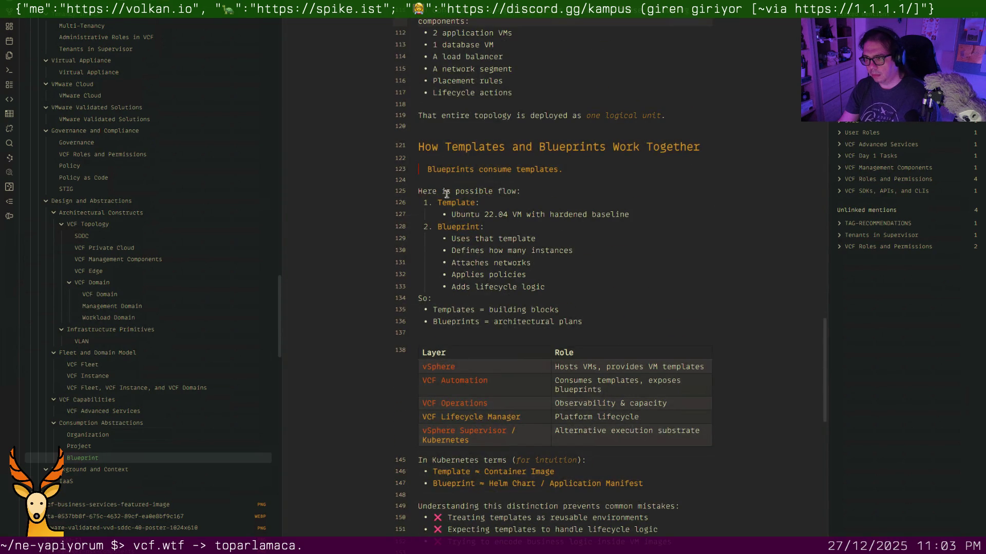
pyautogui.click(455, 126)
pyautogui.press('BackSpace')
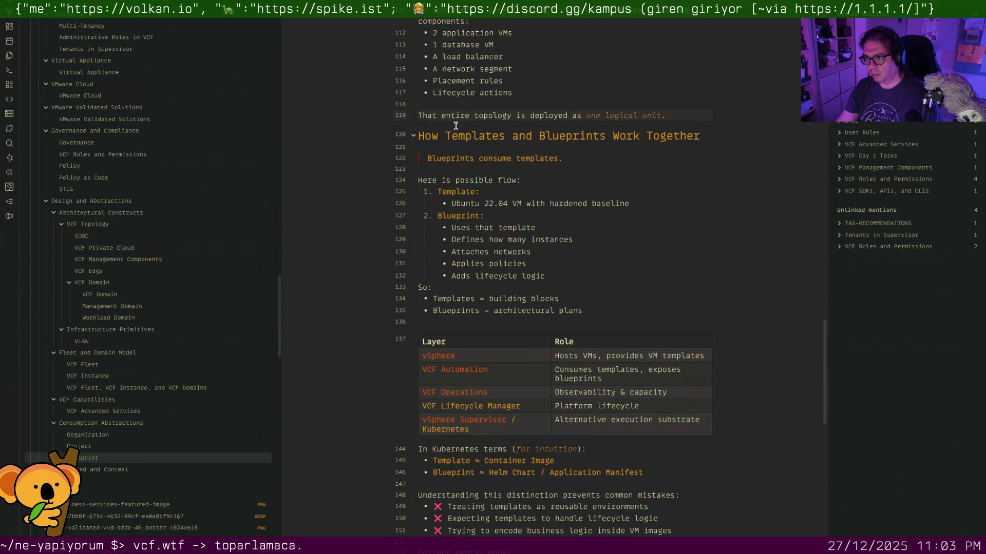
pyautogui.scroll(-3, 455, 126)
pyautogui.scroll(-3, 454, 231)
pyautogui.scroll(-1, 453, 343)
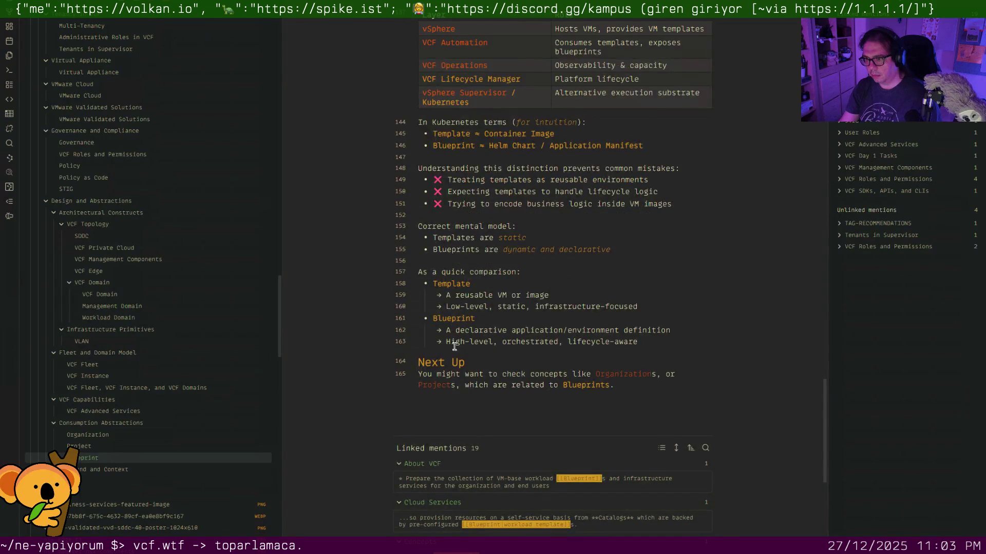
pyautogui.click(62, 482)
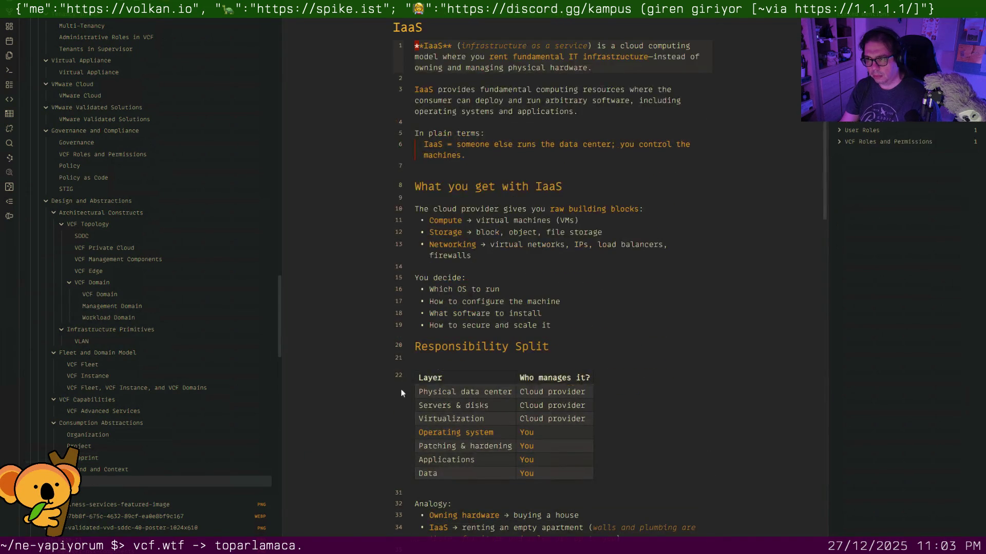
pyautogui.scroll(-3, 468, 316)
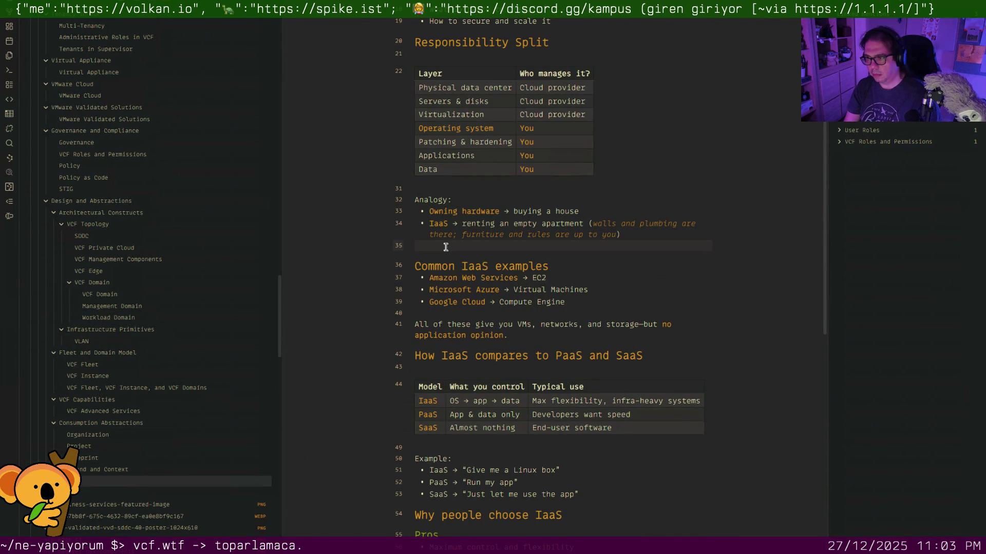
# Delete the blank line after the Analogy list in the IaaS note.
pyautogui.press('BackSpace')
pyautogui.scroll(-2, 445, 247)
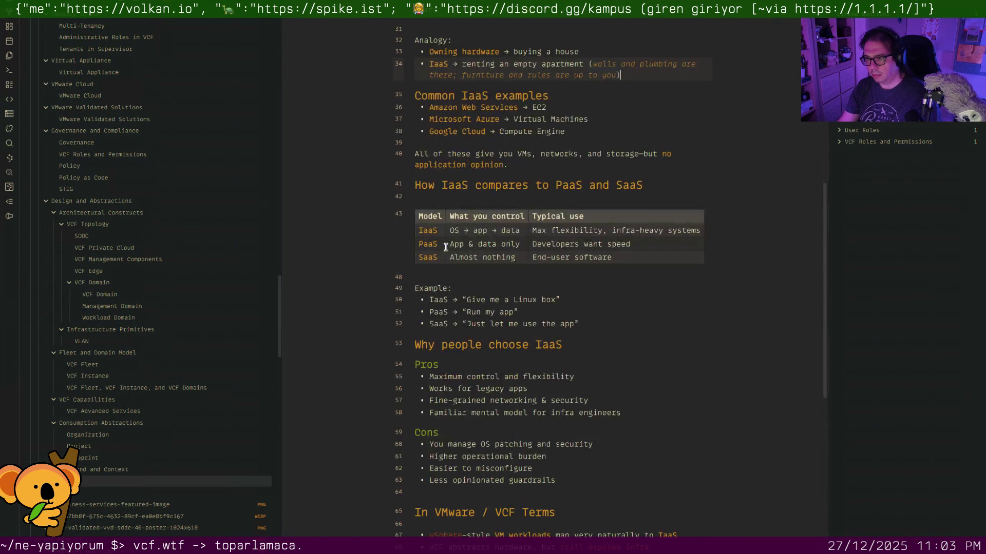
pyautogui.click(447, 196)
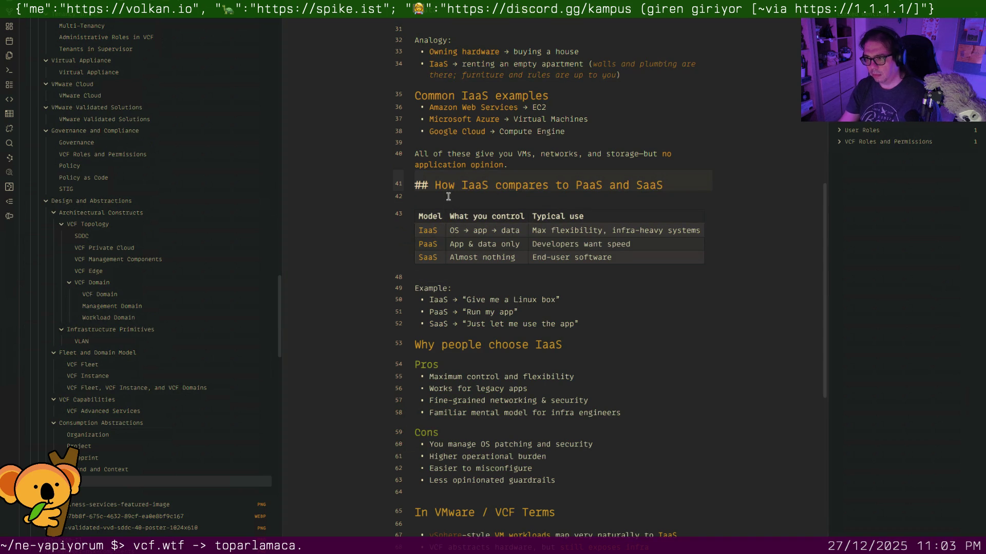
pyautogui.scroll(-1, 447, 197)
pyautogui.scroll(-1, 454, 224)
pyautogui.scroll(-1, 462, 247)
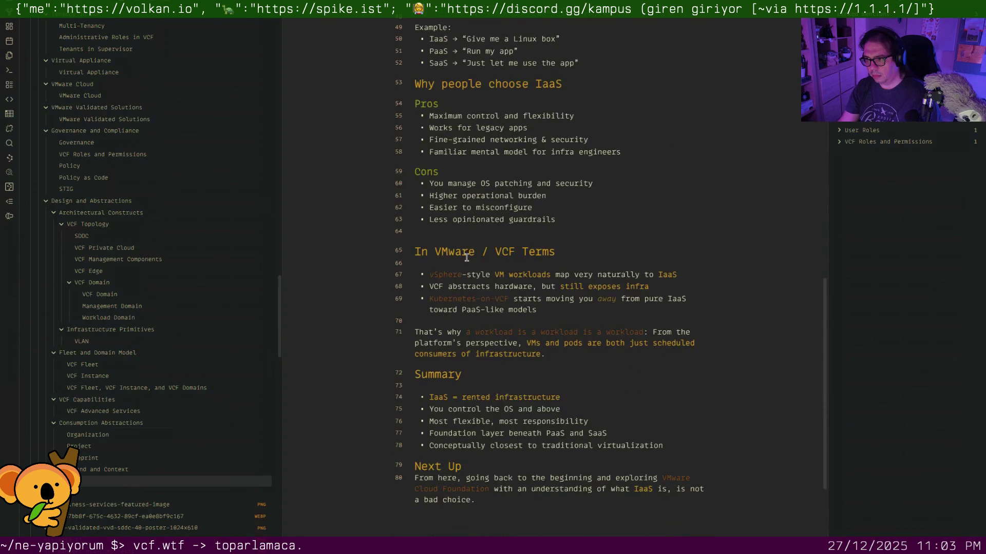
pyautogui.scroll(-2, 466, 257)
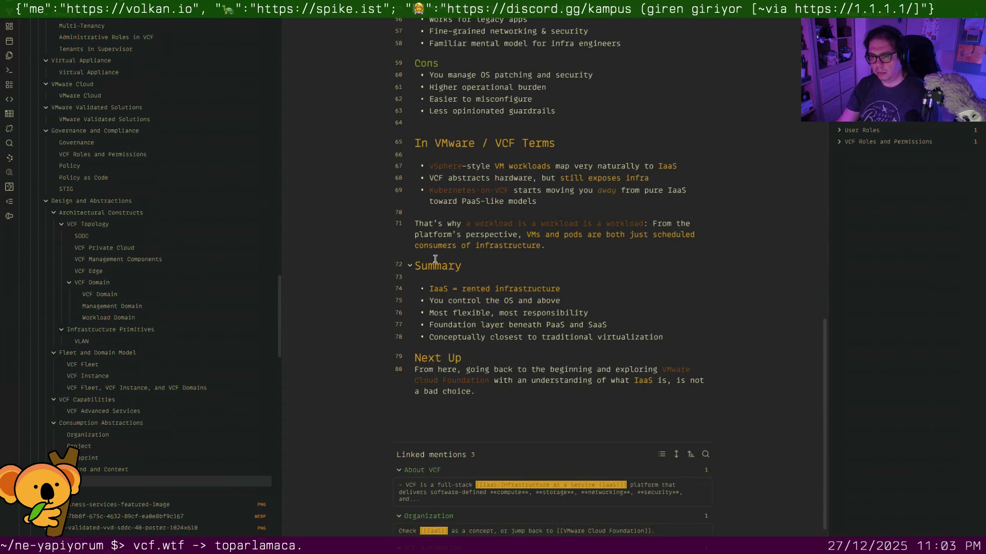
pyautogui.scroll(-3, 227, 322)
pyautogui.scroll(-2, 228, 321)
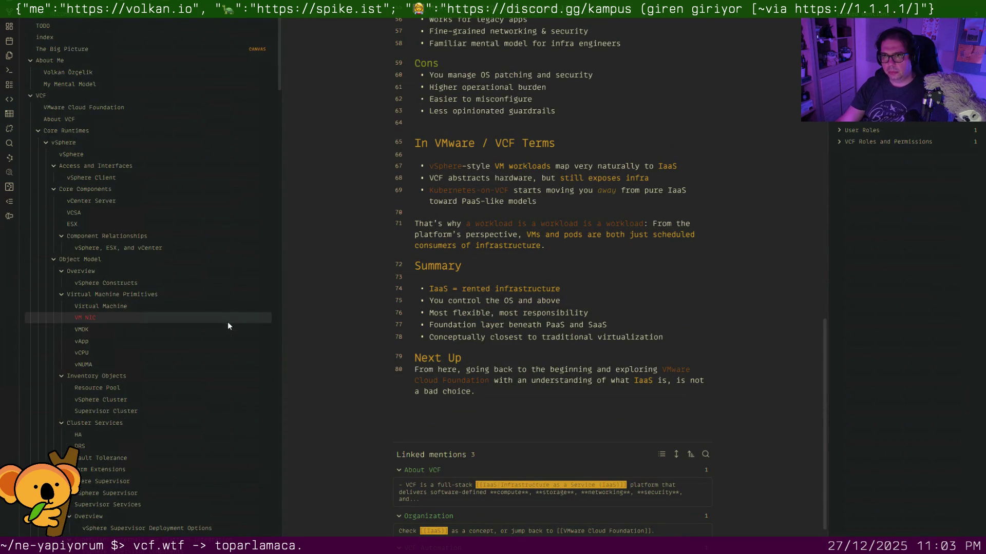
pyautogui.scroll(5, 225, 317)
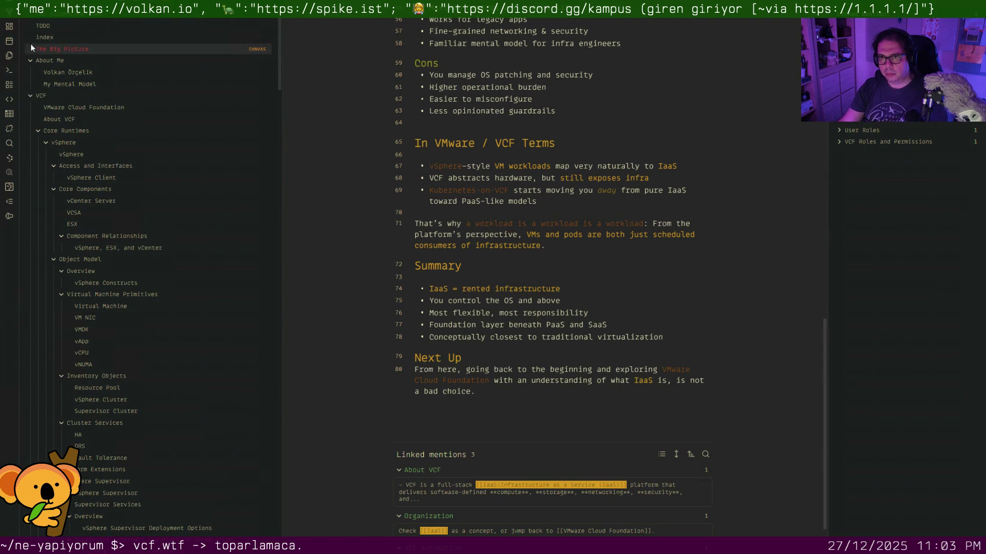
# Select and delete the tag taxonomy table from the TODO note along with the leftover empty line.
pyautogui.click(43, 26)
pyautogui.scroll(-5, 488, 195)
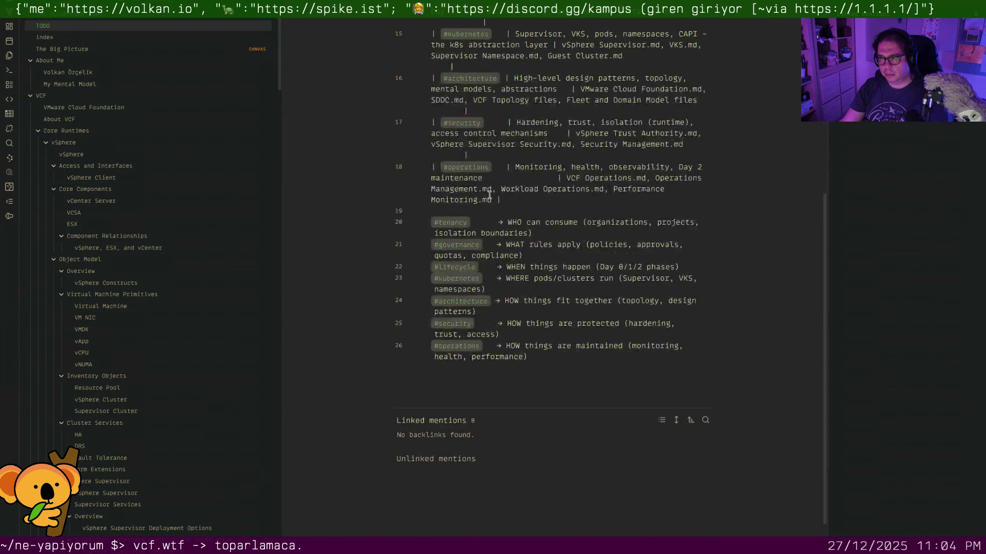
pyautogui.scroll(5, 488, 195)
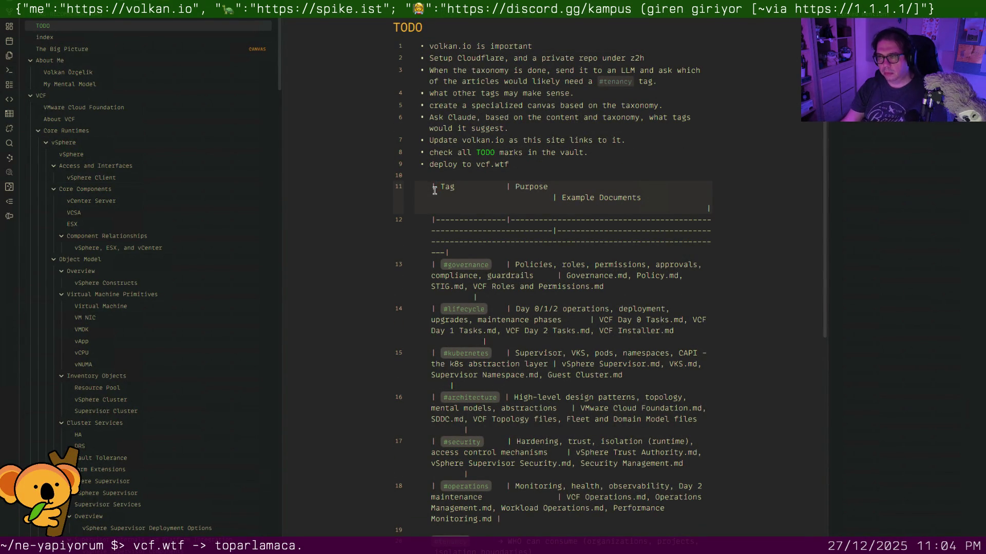
pyautogui.hotkey('shift', 'Down')
pyautogui.hotkey('shift', 'Down')
pyautogui.hotkey('shift', 'Down')
pyautogui.hotkey('shift', 'Down')
pyautogui.hotkey('shift', 'Down')
pyautogui.hotkey('shift', 'Down')
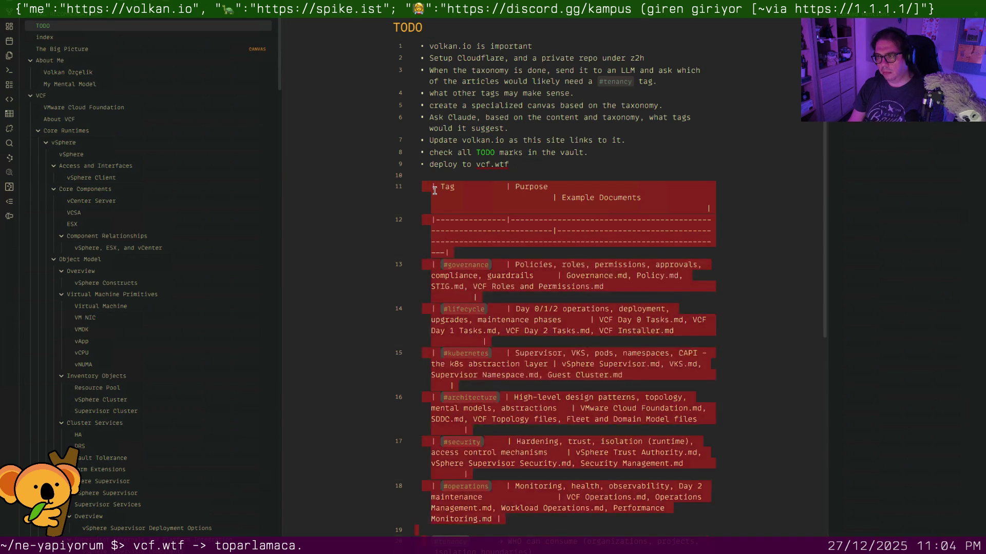
pyautogui.hotkey('shift', 'Down')
pyautogui.hotkey('shift', 'Down')
pyautogui.hotkey('shift', 'Down')
pyautogui.press('Delete')
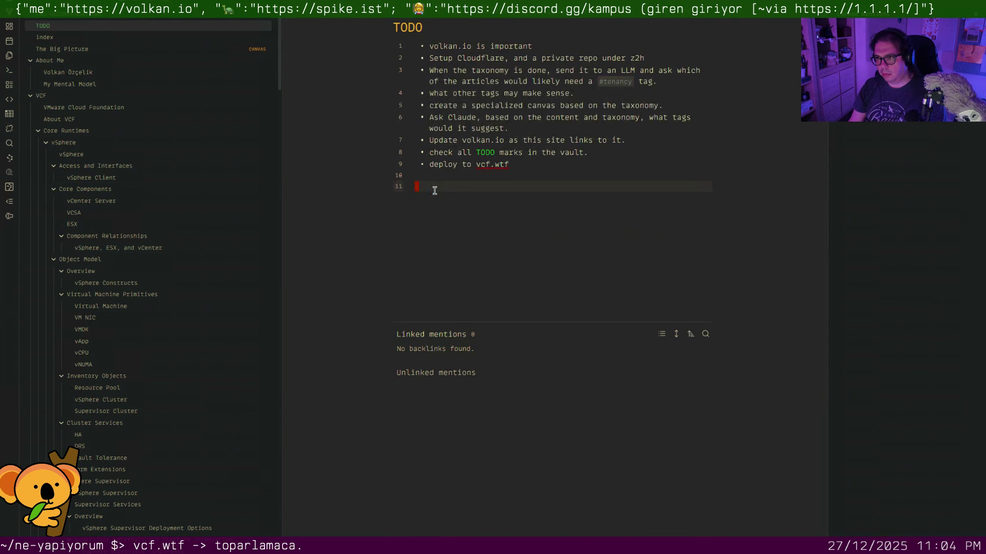
pyautogui.press('BackSpace')
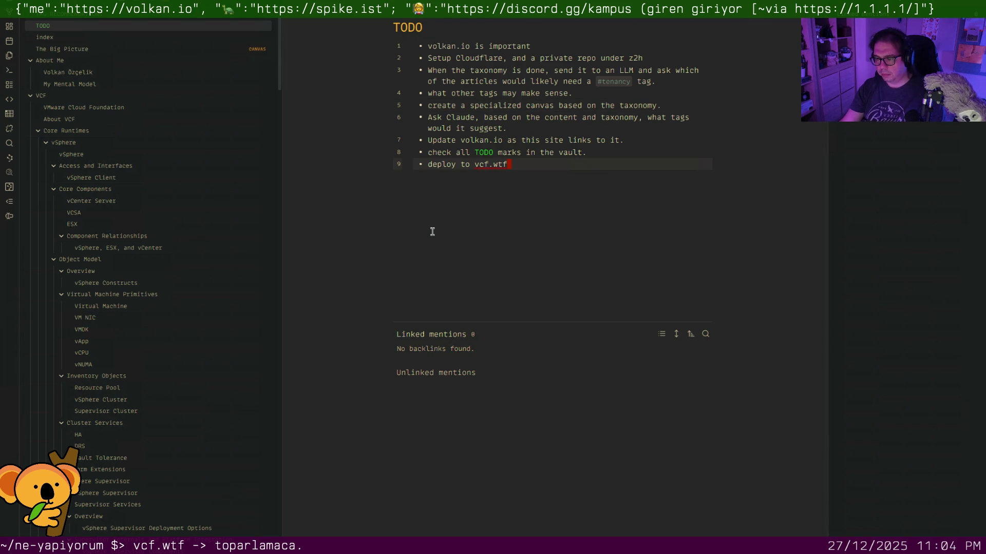
pyautogui.hotkey('ctrl', 'p')
pyautogui.write('graph')
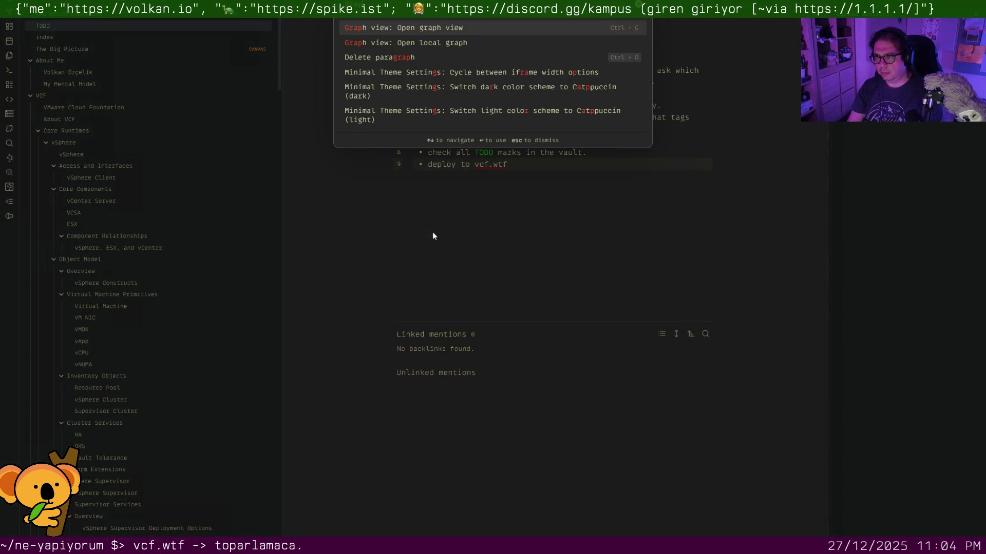
# Run 'Graph view: Open graph view' to show the whole vault's note graph.
pyautogui.press('Return')
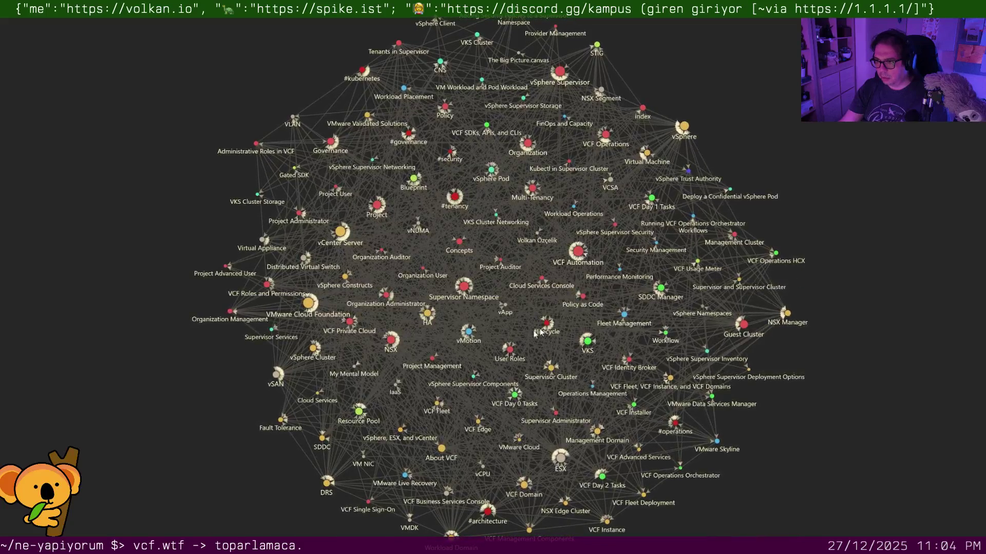
pyautogui.scroll(2, 500, 370)
pyautogui.scroll(2, 500, 371)
pyautogui.scroll(2, 500, 371)
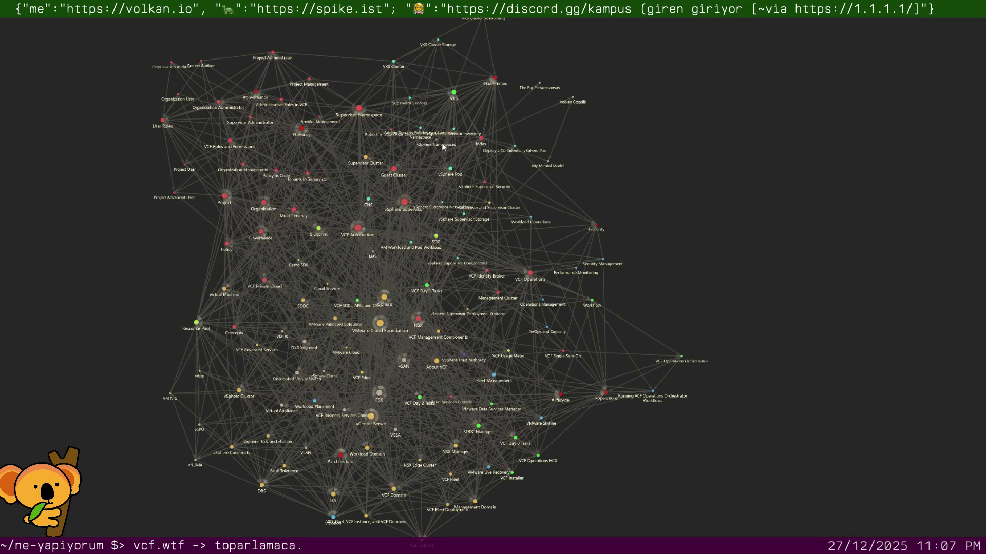
pyautogui.click(439, 144)
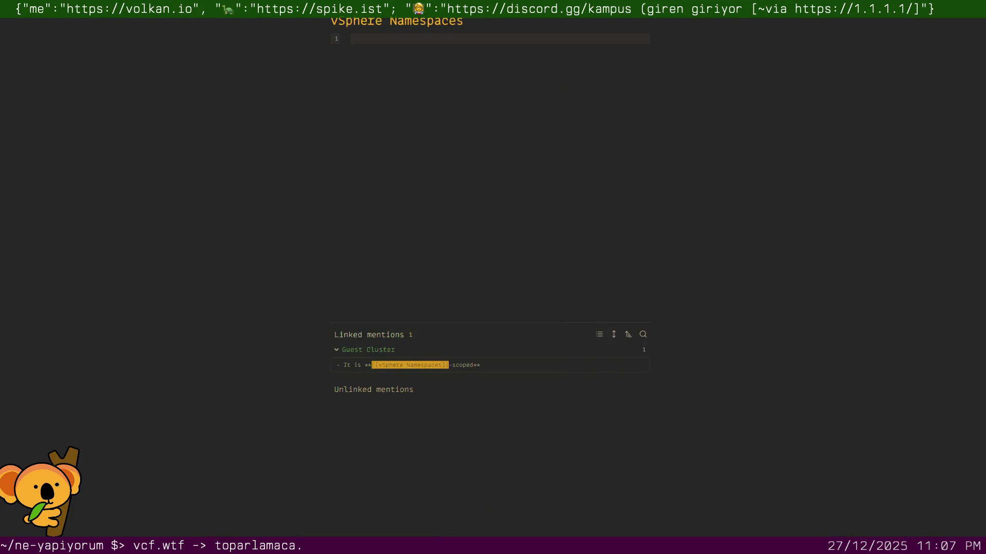
# From Guest Cluster jump to the Supervisor Namespace note and add vSphere Namespace as its alias.
pyautogui.click(414, 367)
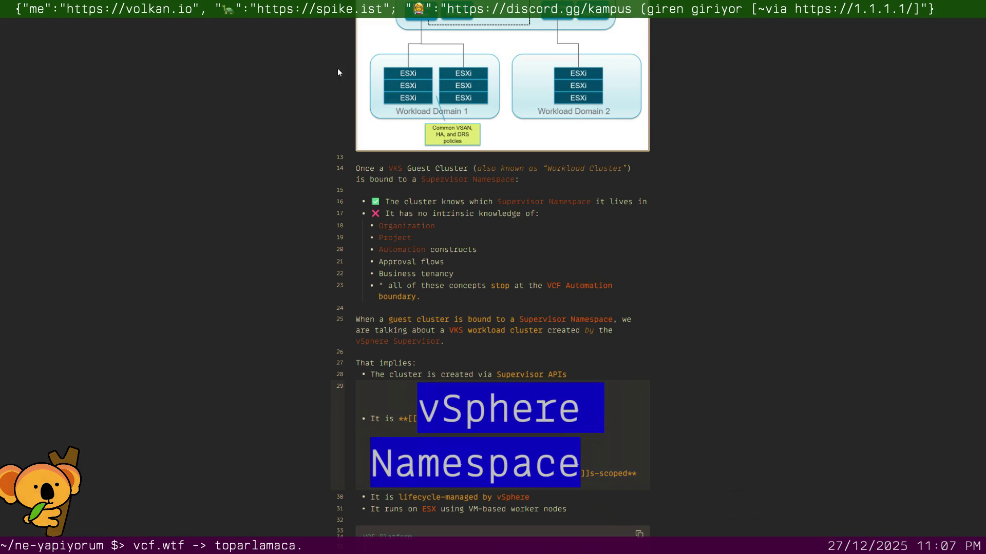
pyautogui.click(566, 264)
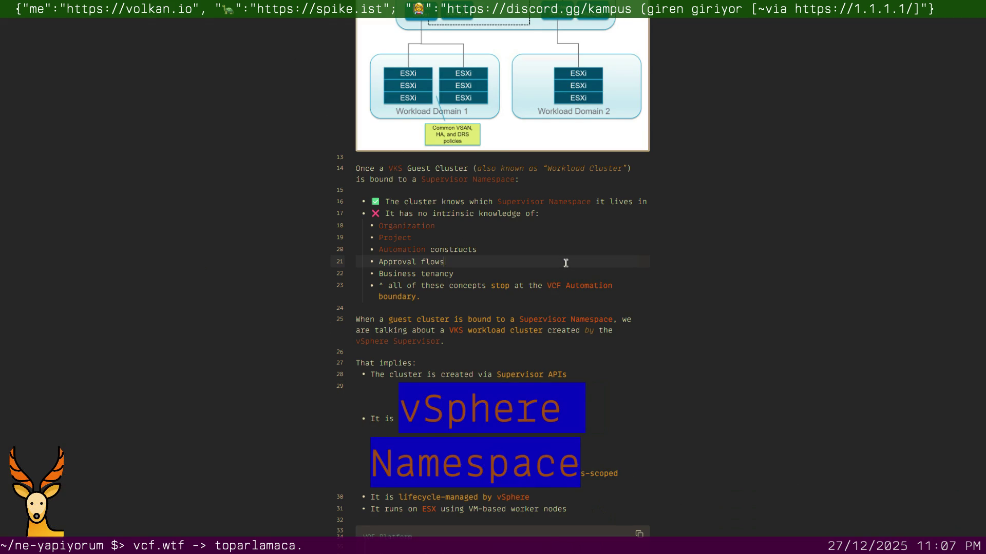
pyautogui.hotkey('ctrl', 'o')
pyautogui.write('supervisor nam')
pyautogui.press('Return')
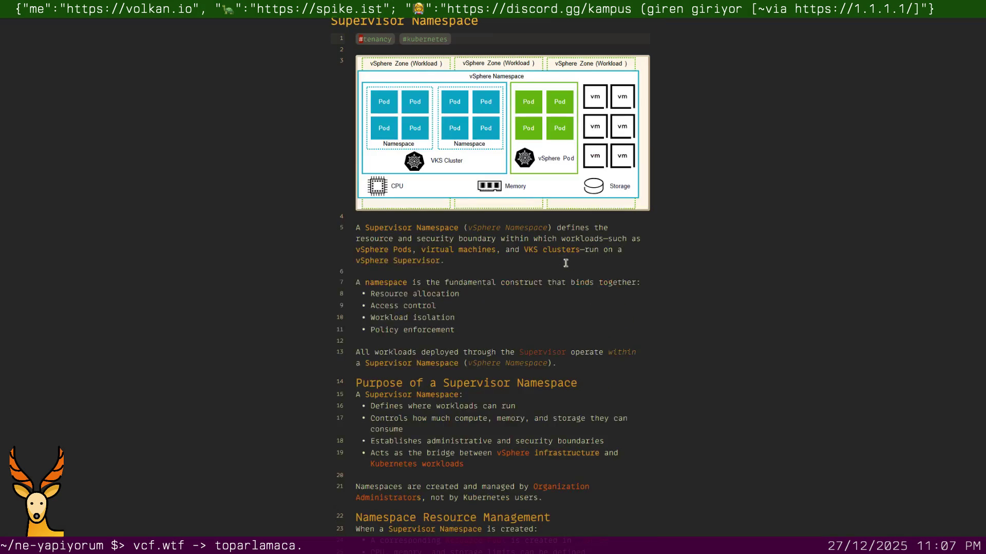
pyautogui.press('Return')
pyautogui.press('Up')
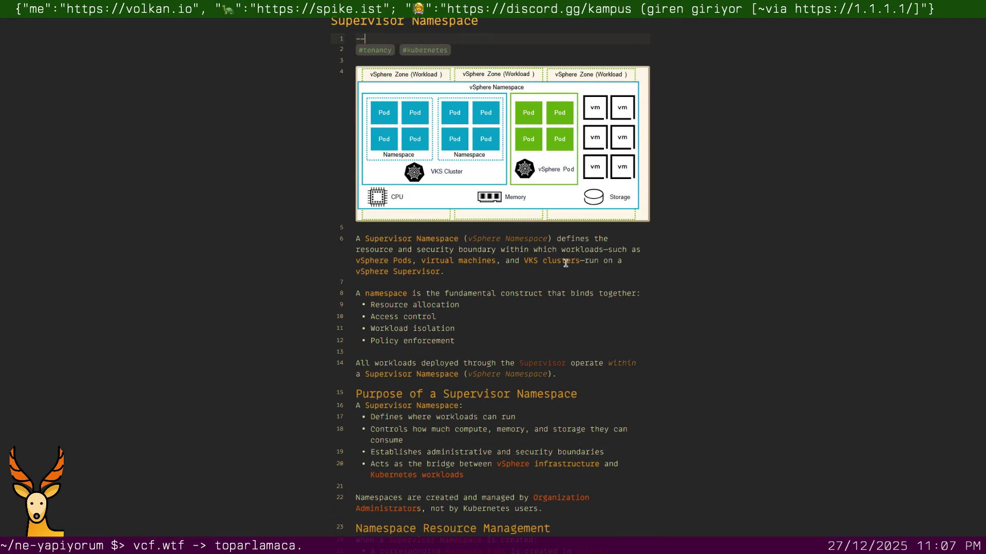
pyautogui.write('-')
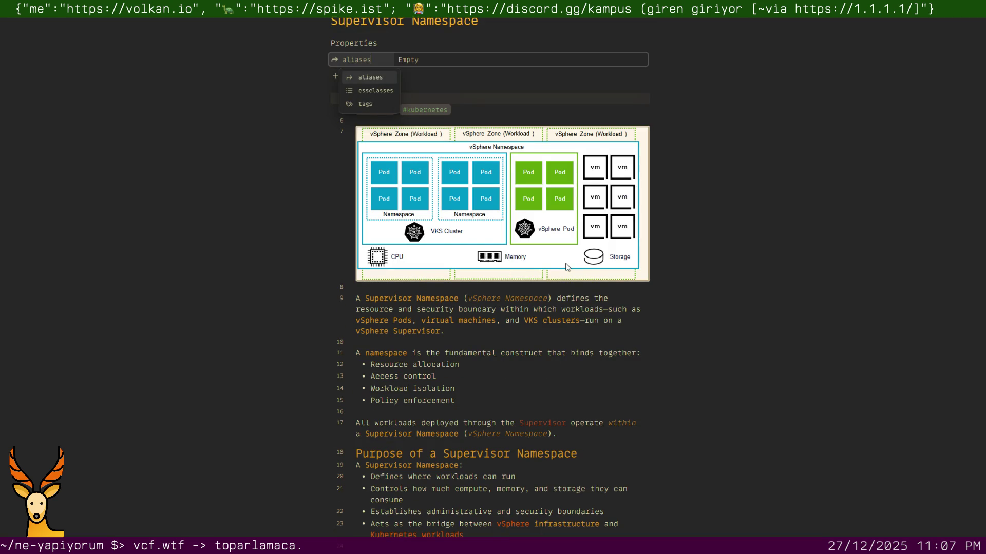
pyautogui.click(454, 60)
pyautogui.write('val flows')
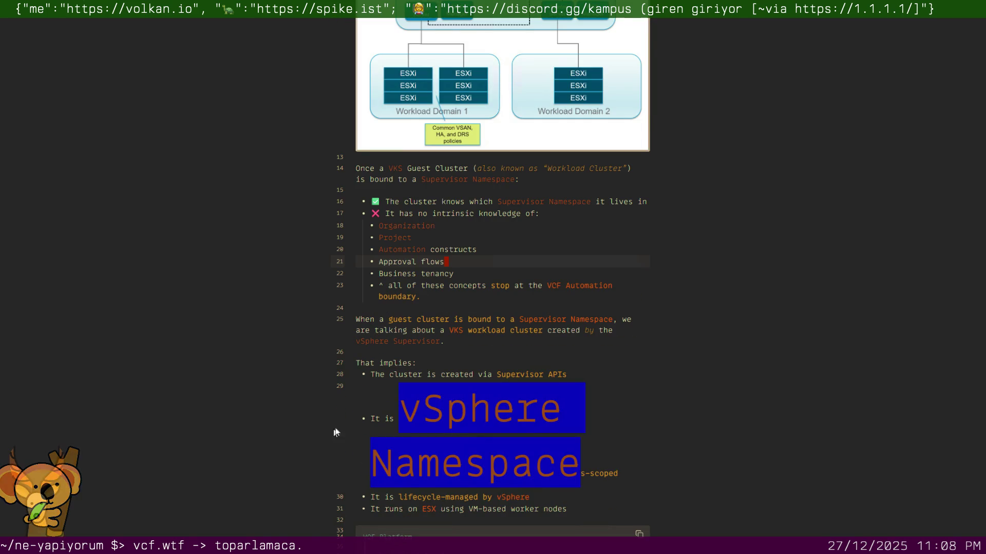
# Return to the Guest Cluster note, let the line-29 link render, and pop it into its own window.
pyautogui.click(419, 414)
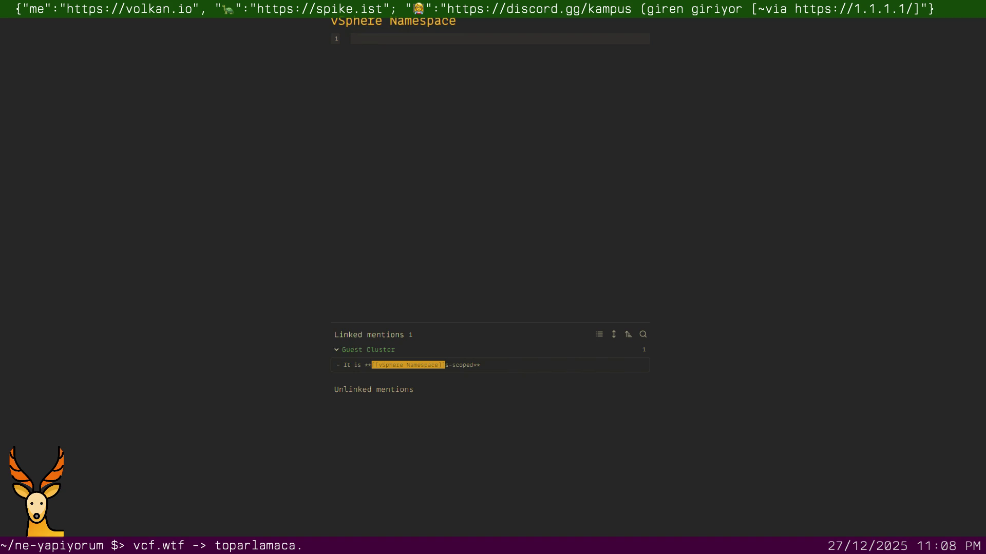
pyautogui.hotkey('ctrl', 'alt', 'Left')
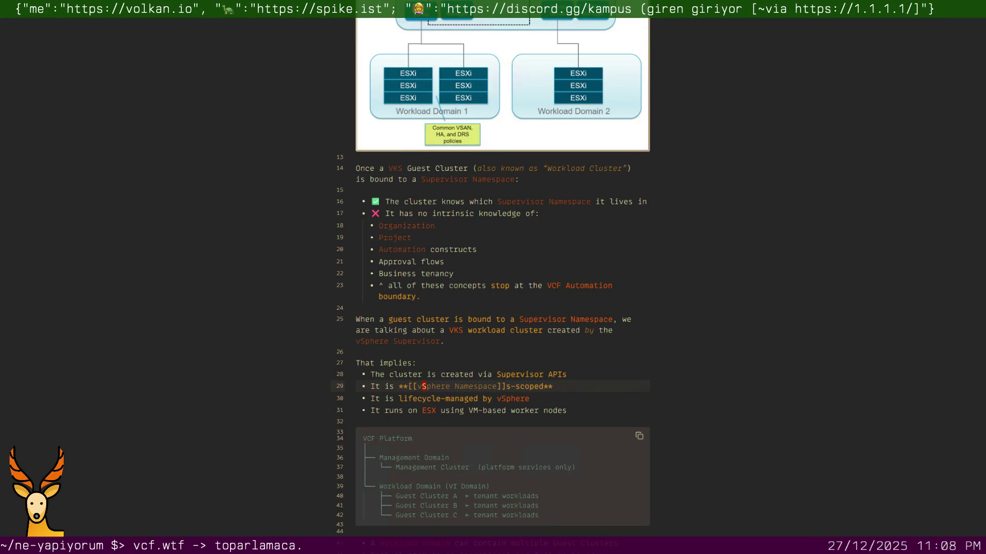
pyautogui.press('Home')
pyautogui.press('F11')
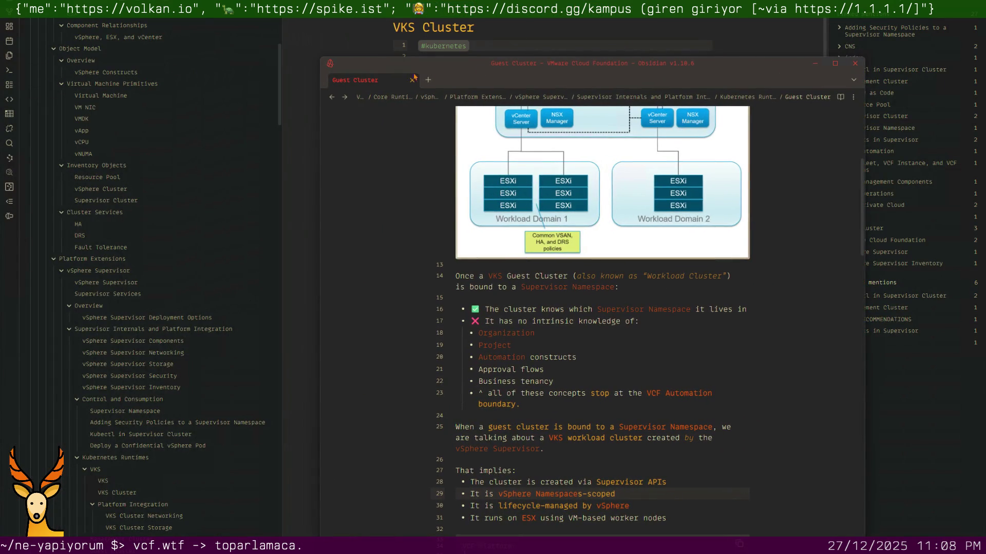
# Dock Guest Cluster back in the main window and delete the stray vSphere Namespaces note.
pyautogui.moveTo(353, 79); pyautogui.dragTo(388, 26)
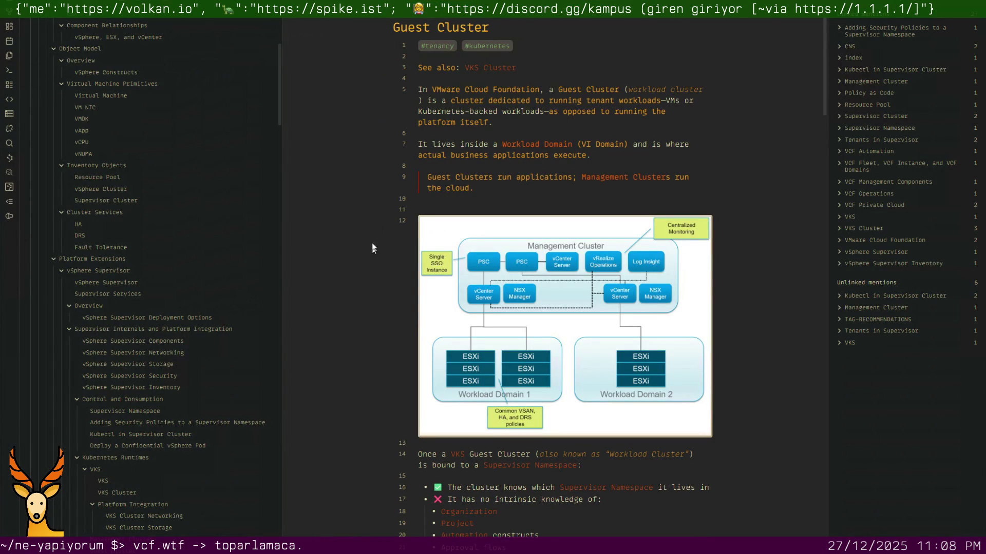
pyautogui.scroll(5, 176, 149)
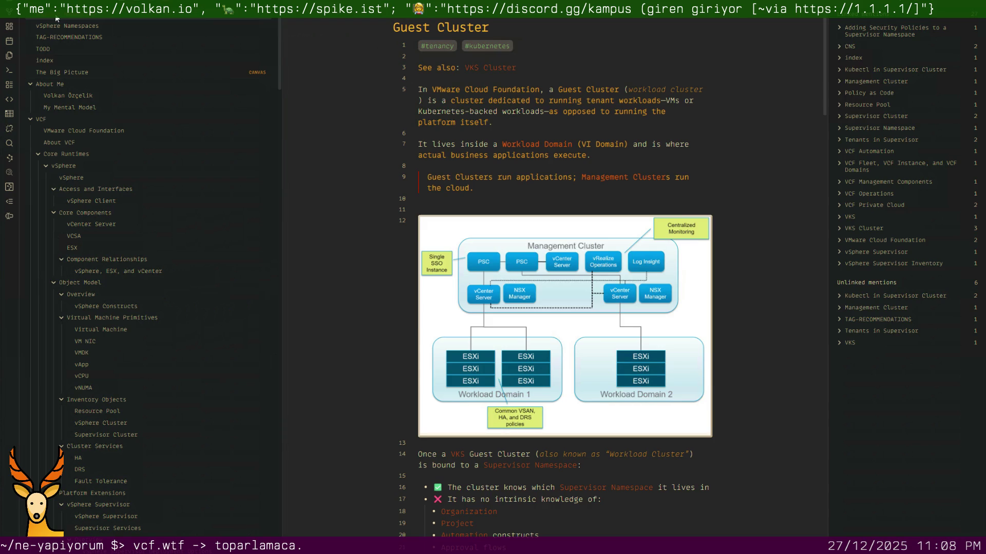
pyautogui.hotkey('ctrl', 'w')
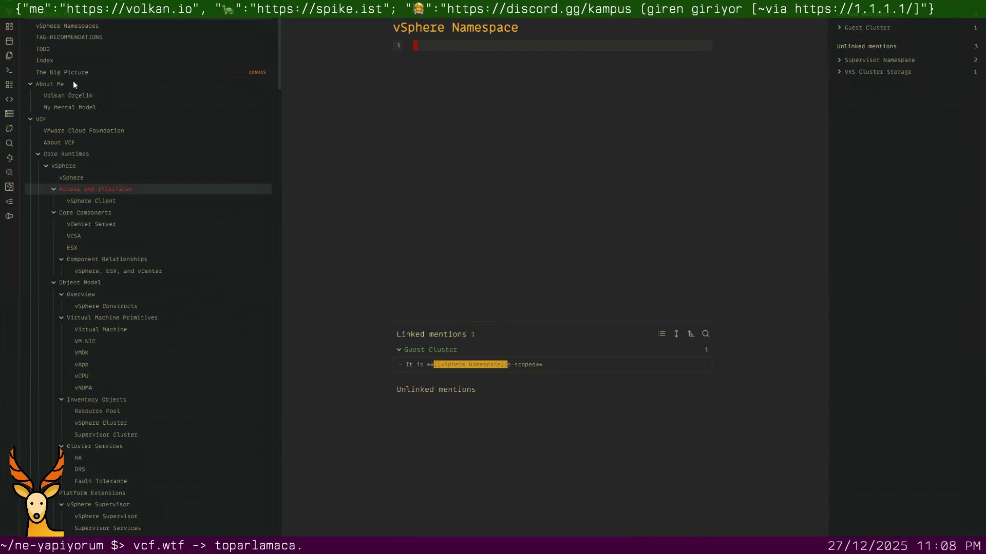
pyautogui.rightClick(77, 17)
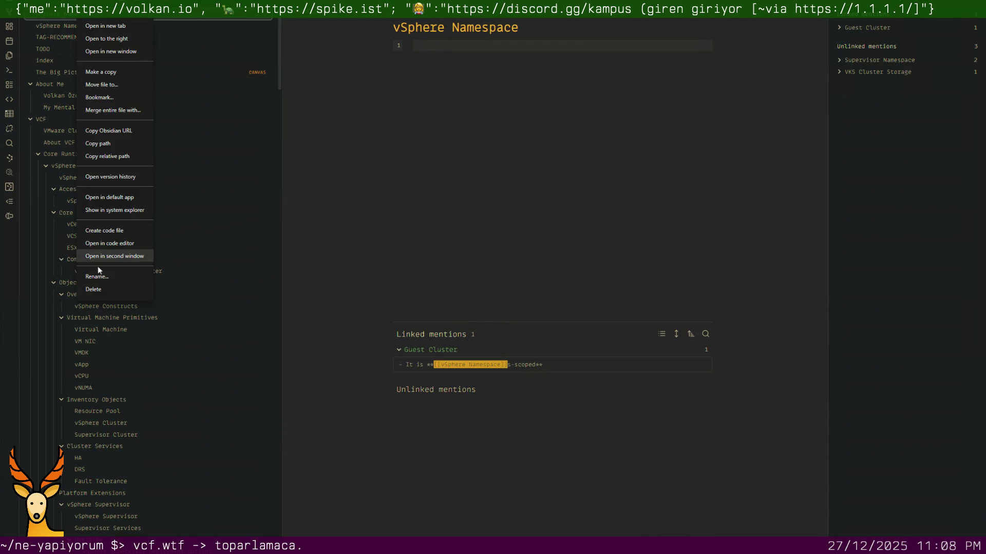
pyautogui.click(114, 291)
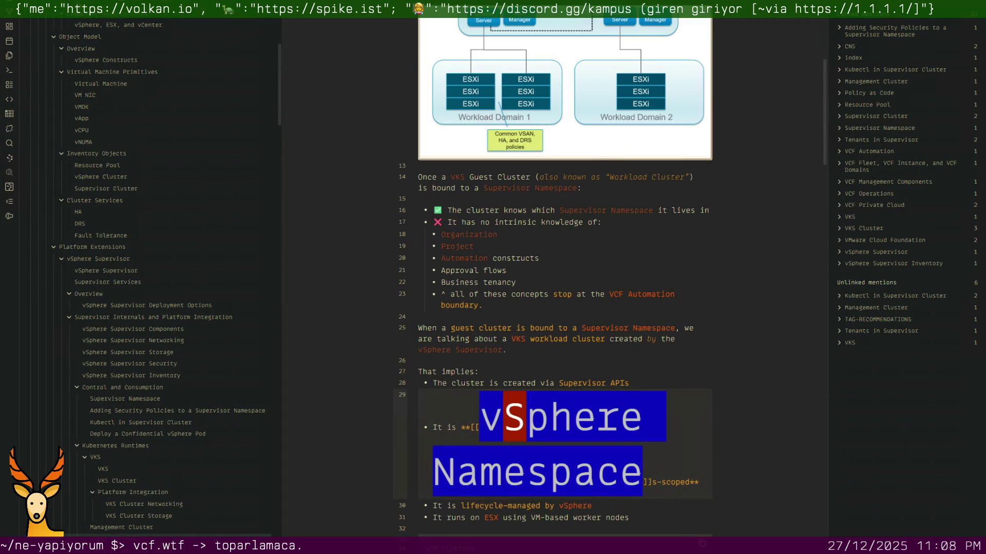
pyautogui.rightClick(78, 22)
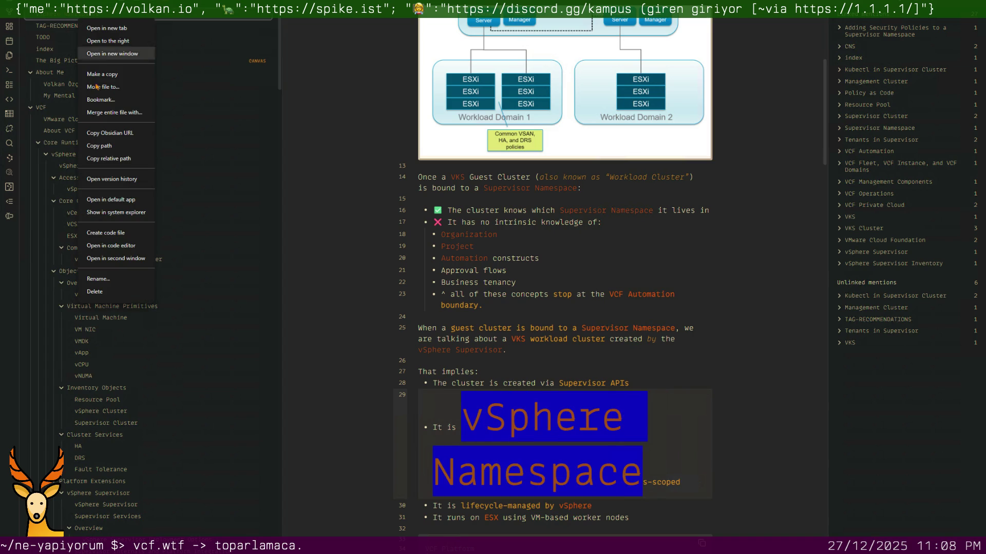
pyautogui.click(102, 292)
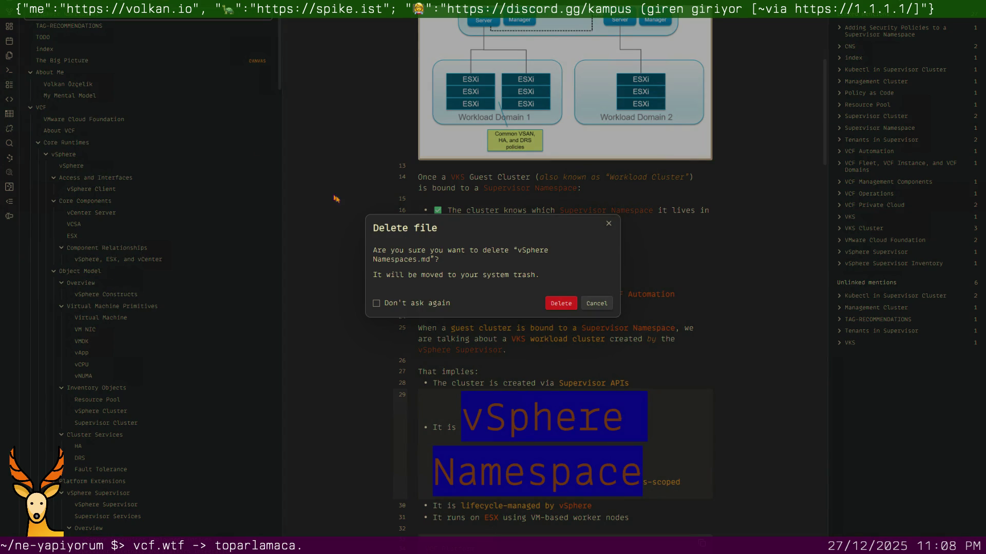
pyautogui.click(552, 303)
# Retype the line-29 link target as vSphere Namespace and follow it to the empty note.
pyautogui.click(507, 372)
pyautogui.press('Down')
pyautogui.press('Down')
pyautogui.press('Down')
pyautogui.press('Up')
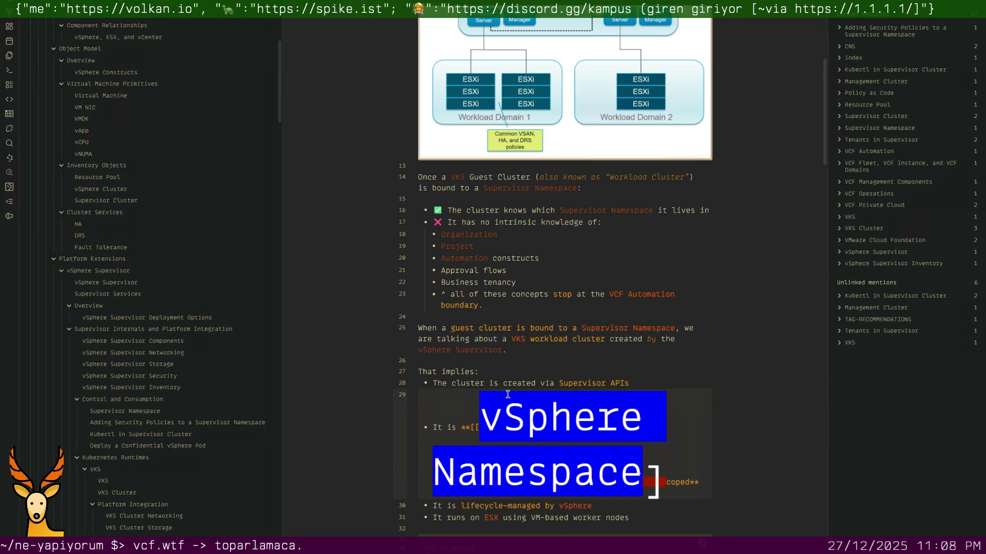
pyautogui.press('Left')
pyautogui.press('i')
pyautogui.press('BackSpace')
pyautogui.press('BackSpace')
pyautogui.press('BackSpace')
pyautogui.press('BackSpace')
pyautogui.press('BackSpace')
pyautogui.press('BackSpace')
pyautogui.press('BackSpace')
pyautogui.press('BackSpace')
pyautogui.press('BackSpace')
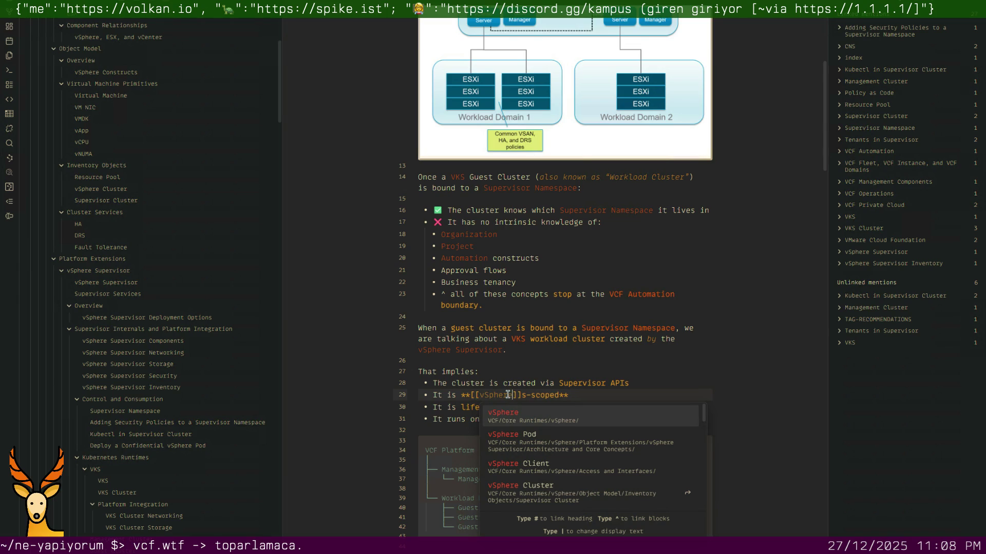
pyautogui.write('Namespace')
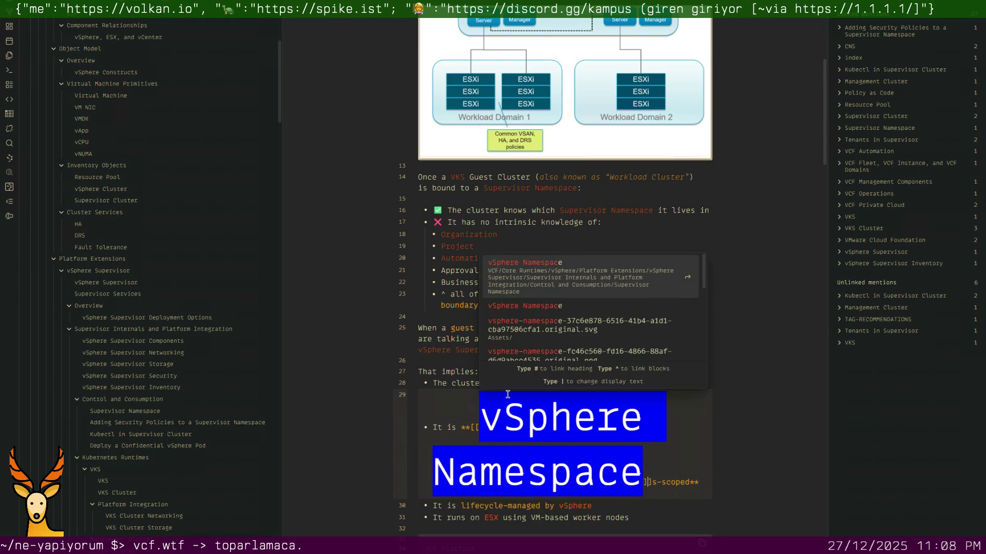
pyautogui.press('Escape')
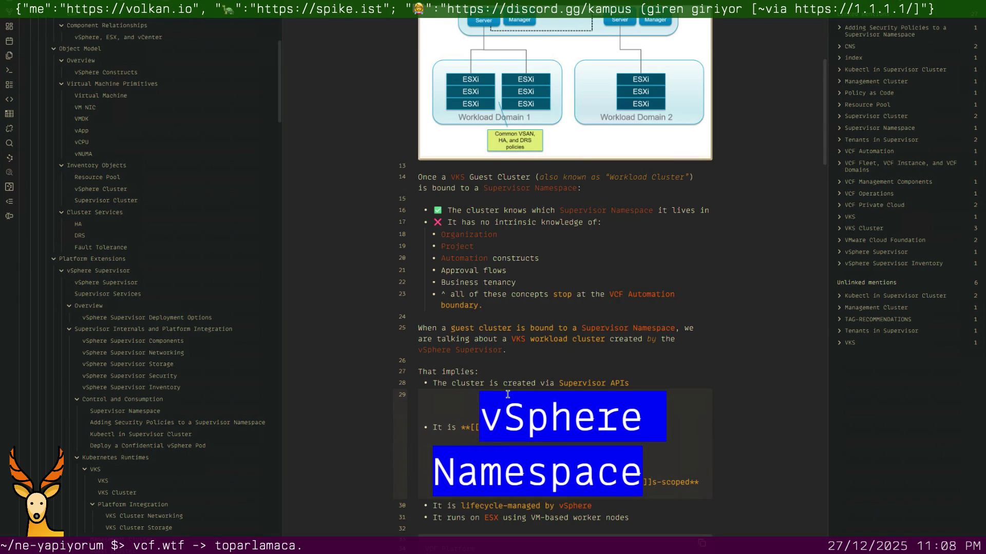
pyautogui.click(577, 422)
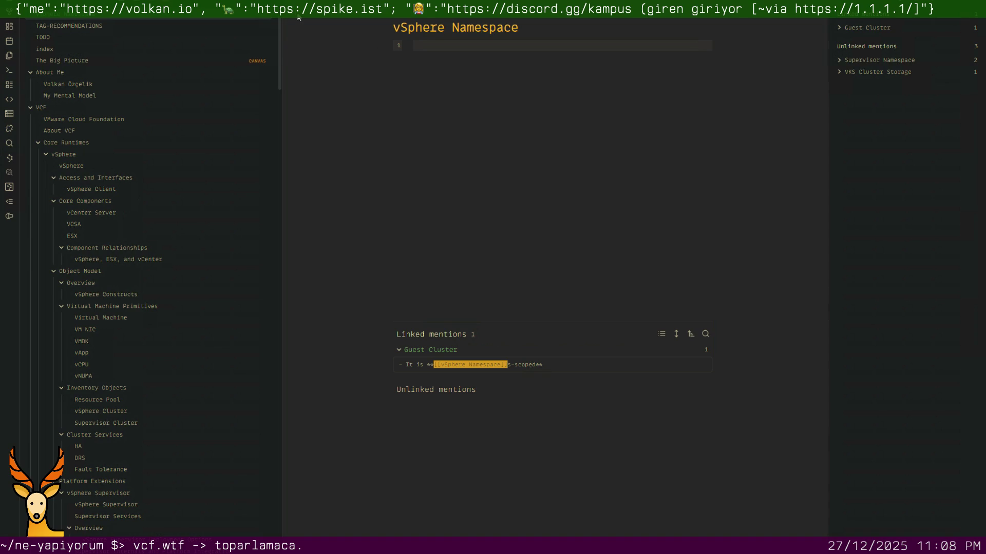
# Close the empty note and edit the link to [[Supervisor Namespace|vSphere Namespace]].
pyautogui.hotkey('ctrl', 'alt', 'Left')
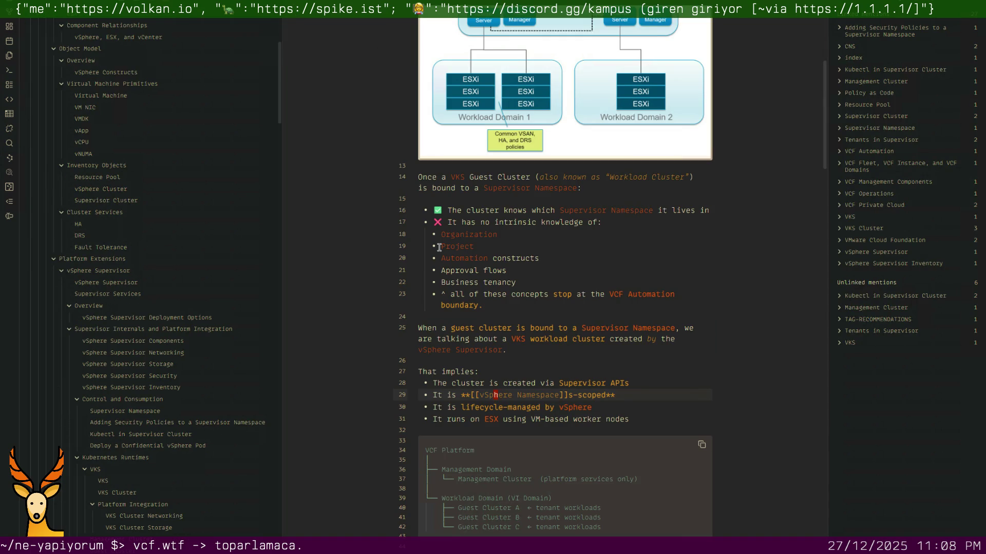
pyautogui.write('Supe')
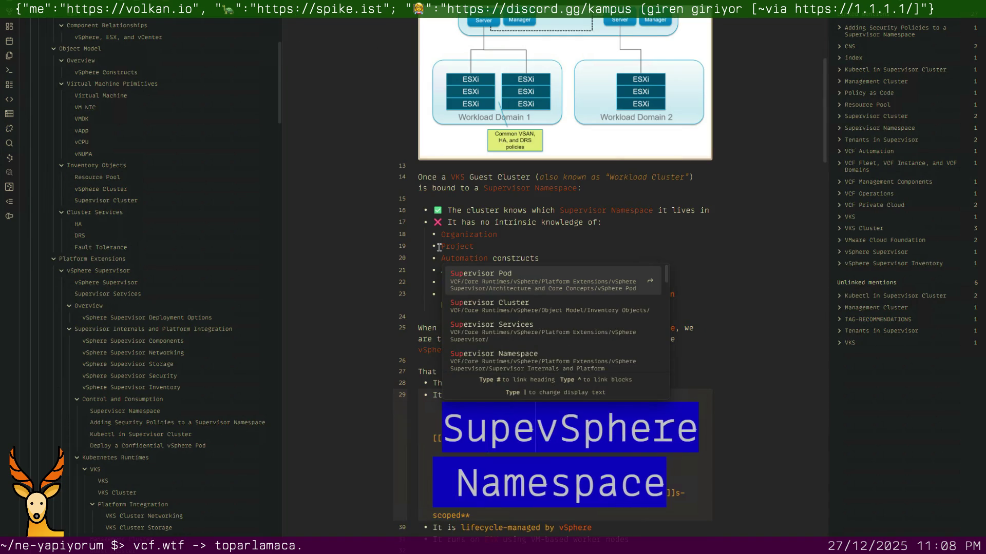
pyautogui.write('rvisor Name')
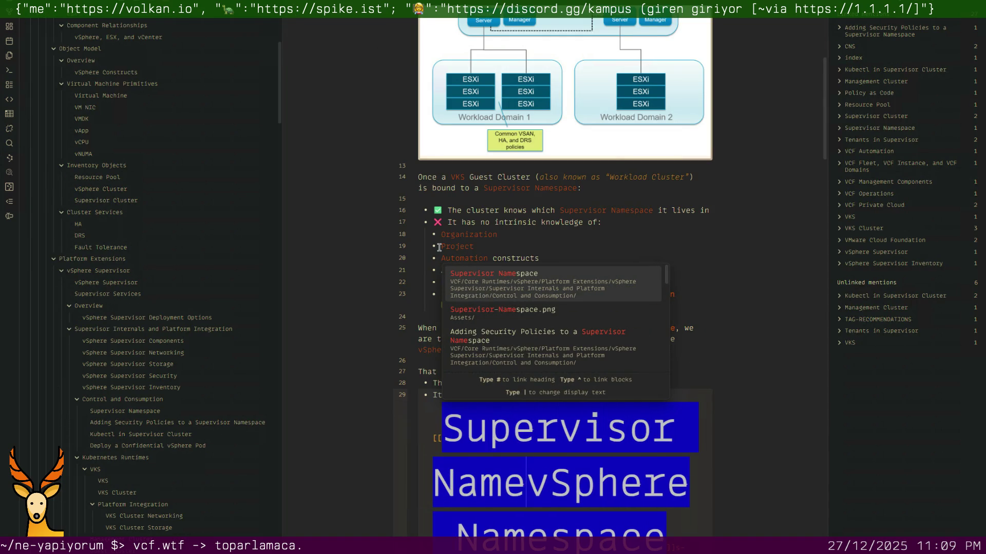
pyautogui.write('space|vSphere Namespace]]s-scoped**')
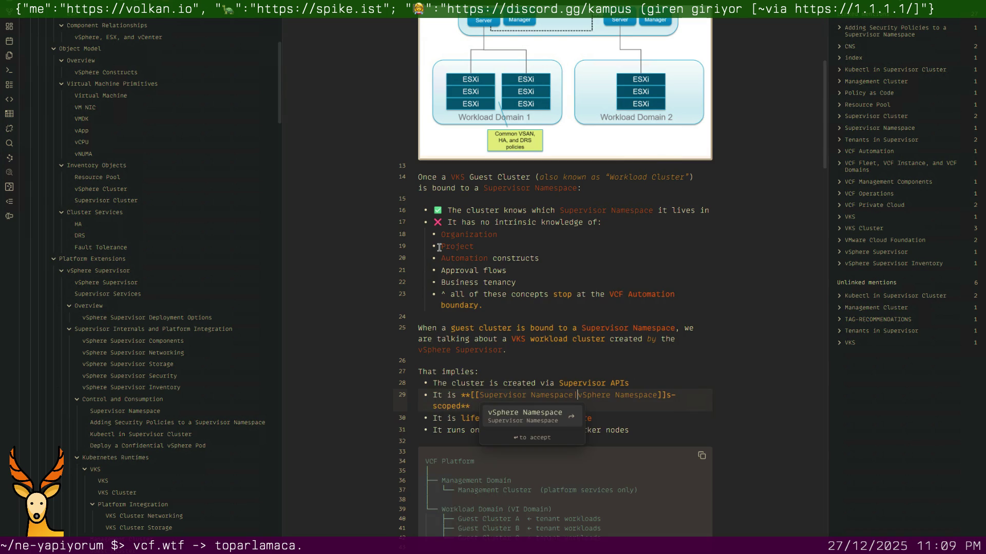
pyautogui.press('Escape')
pyautogui.press('Down')
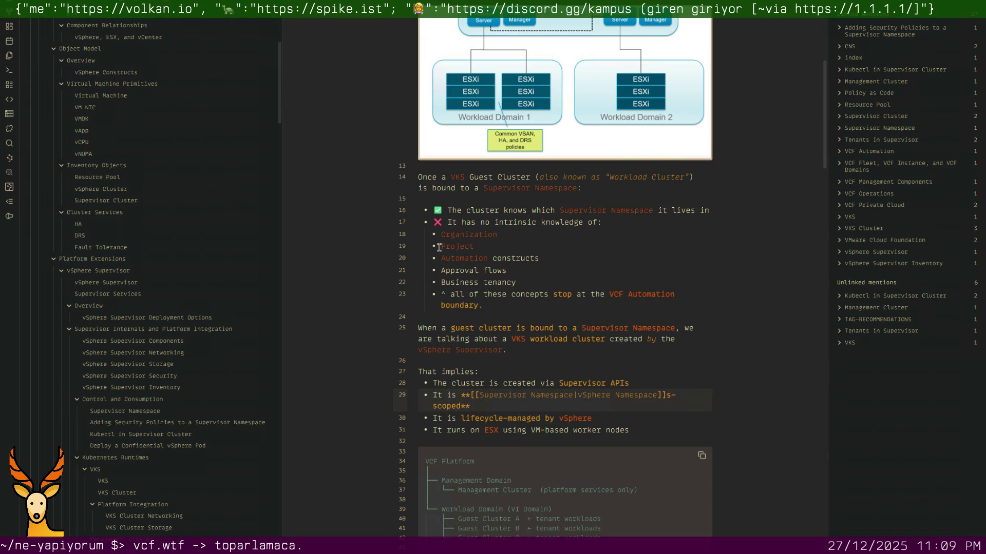
pyautogui.scroll(5, 106, 151)
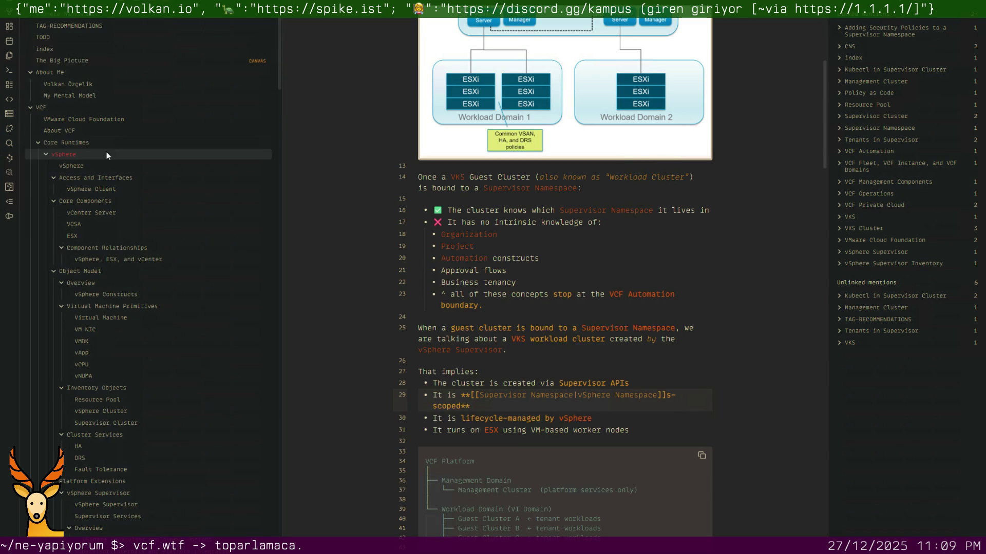
# Delete the empty vSphere Namespace note and bring up the command palette for the graph.
pyautogui.rightClick(81, 19)
pyautogui.click(103, 292)
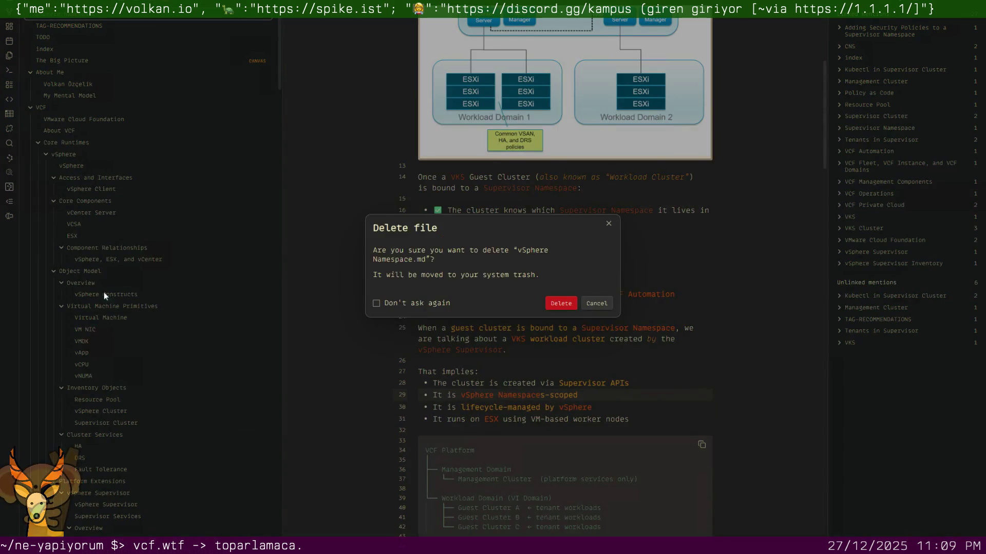
pyautogui.click(559, 304)
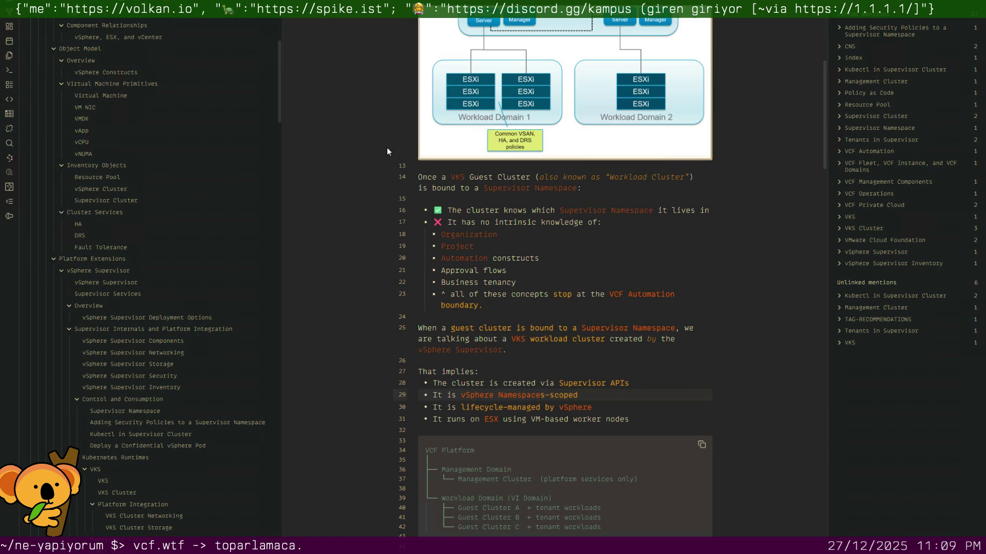
pyautogui.click(587, 271)
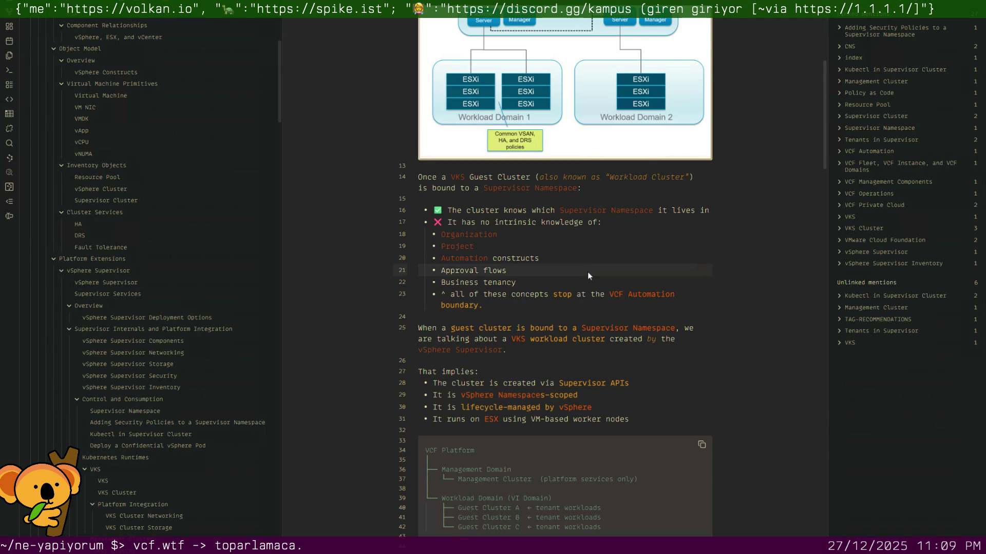
pyautogui.hotkey('ctrl', 'o')
pyautogui.press('Escape')
pyautogui.hotkey('ctrl', 'p')
pyautogui.write('graph')
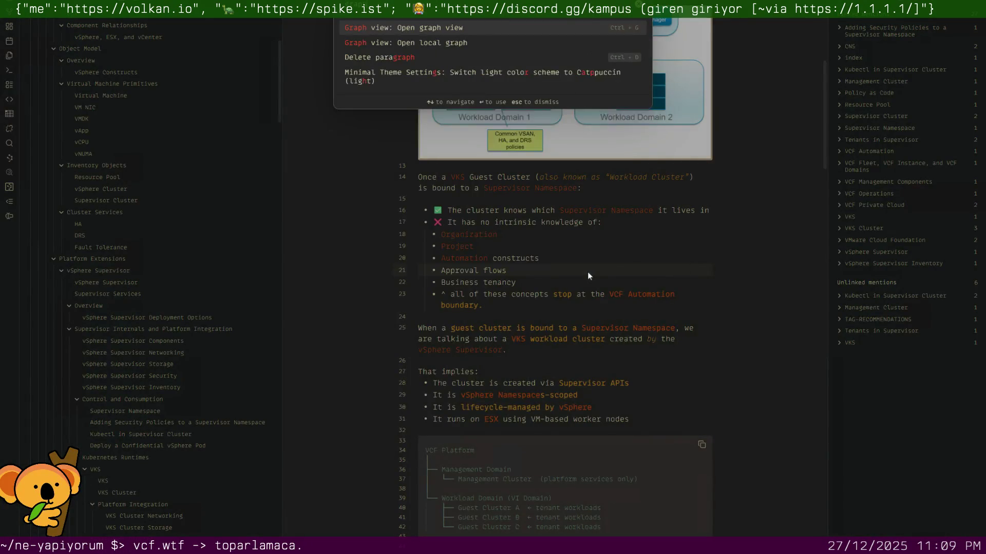
# Run the graph view command to show Supervisor Namespace linked to Guest Cluster and other notes.
pyautogui.press('Return')
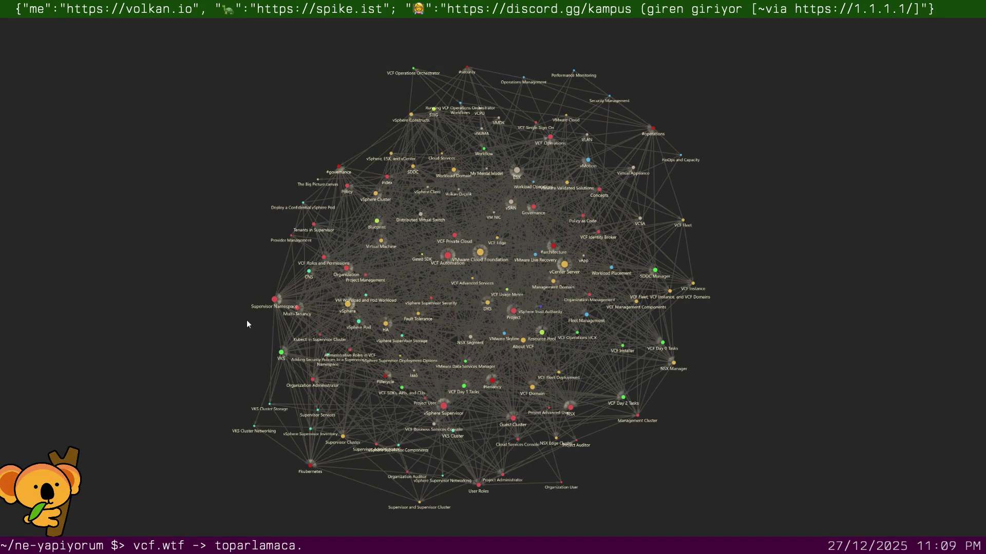
pyautogui.scroll(1, 404, 326)
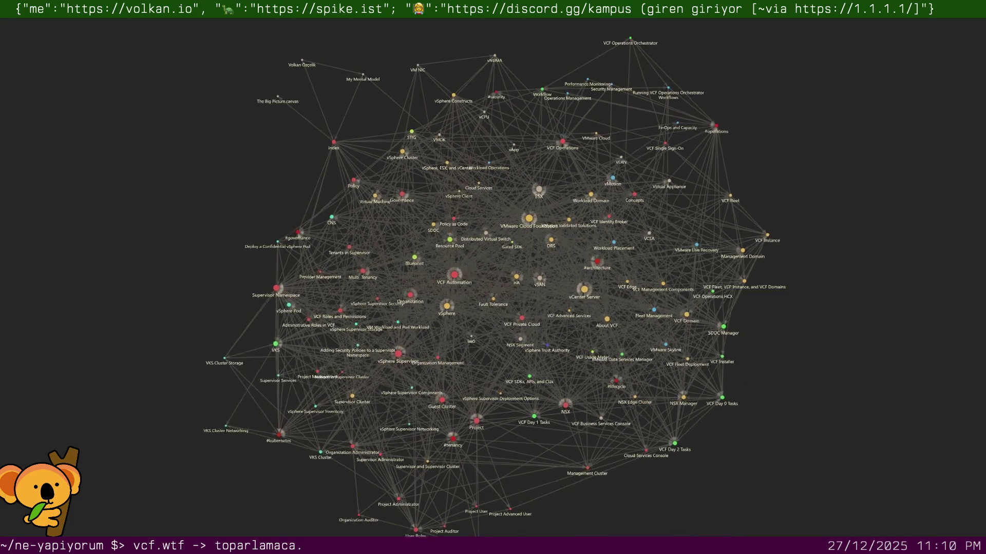
pyautogui.scroll(5, 461, 290)
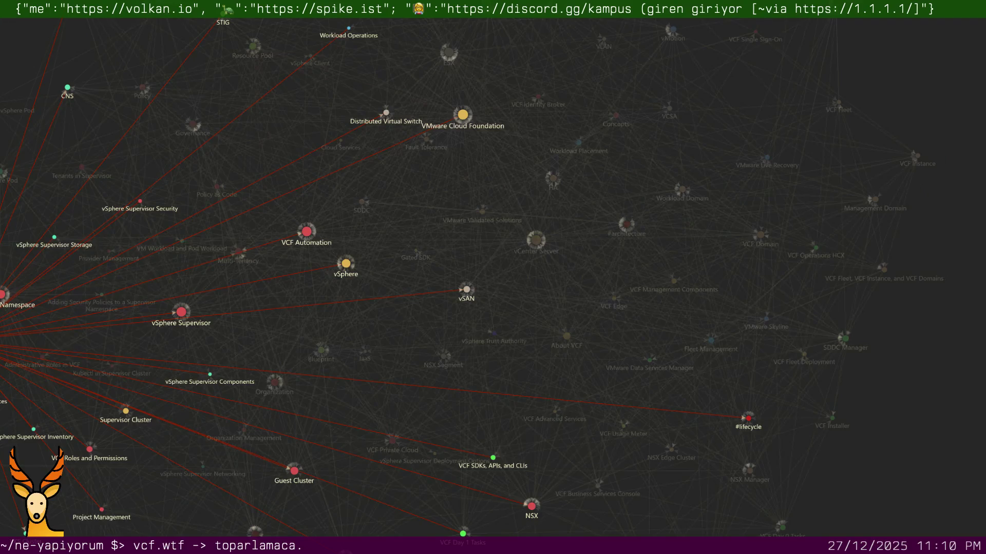